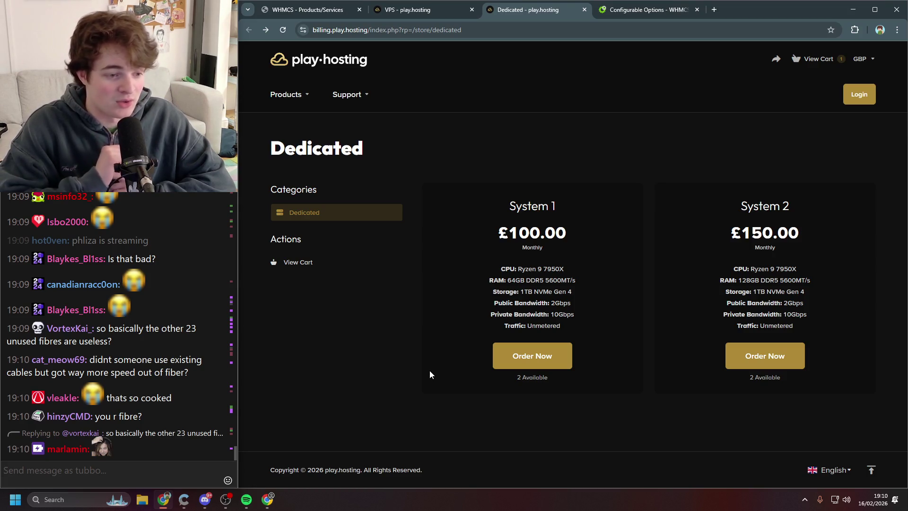
Step: Load YouFibre's For Business broadband page in a new tab from youfibre.com/check-availability
click(714, 10)
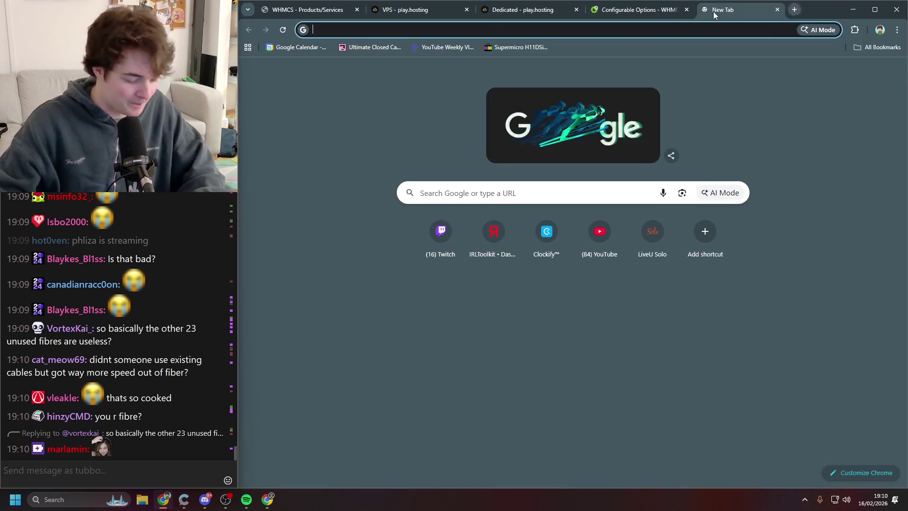
text(Youf)
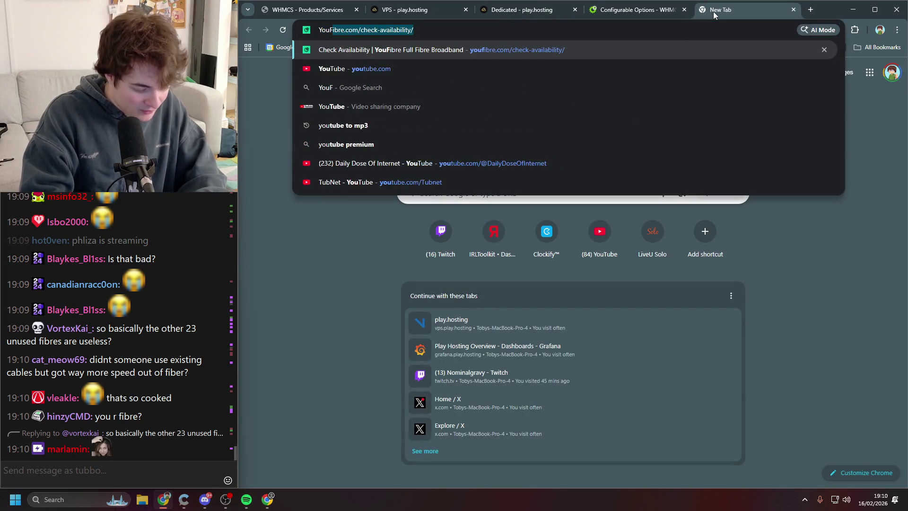
key(Return)
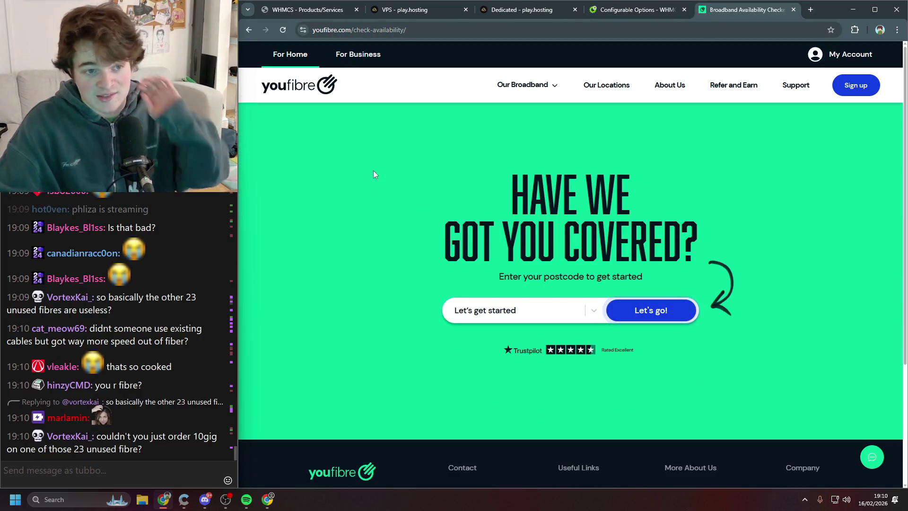
click(358, 61)
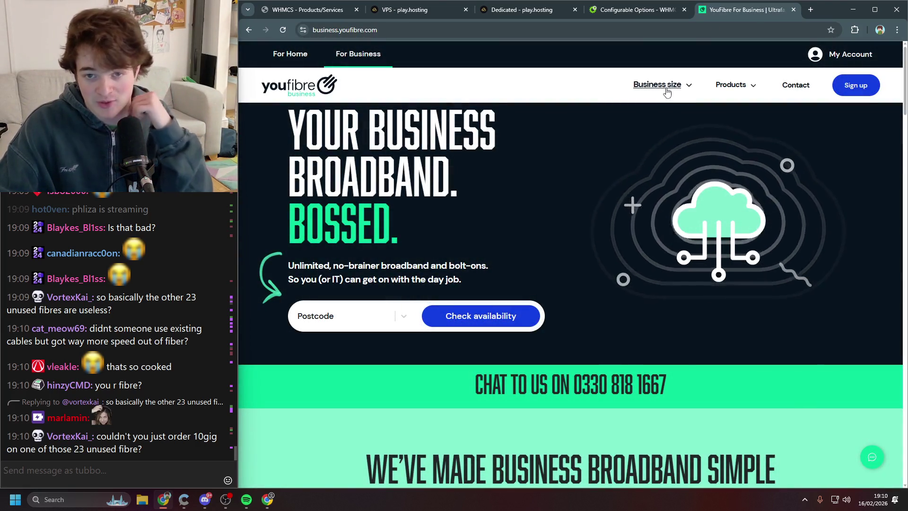
click(810, 10)
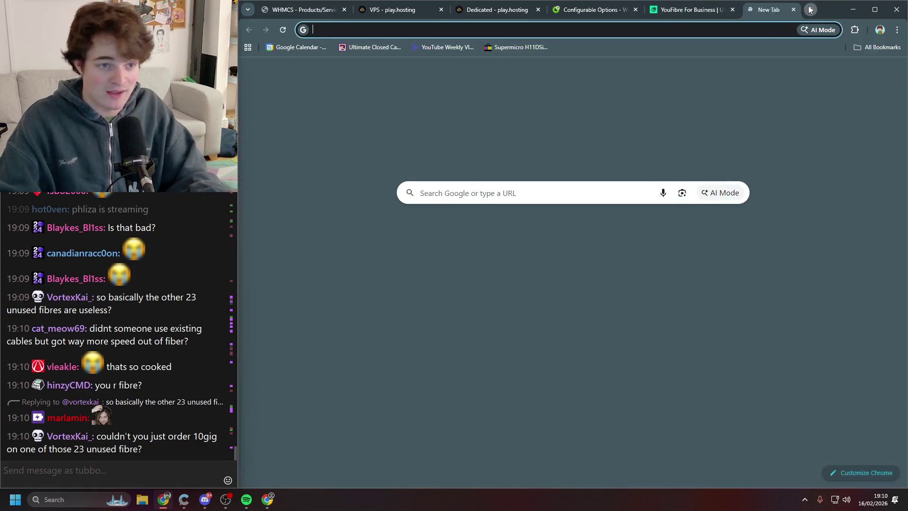
Step: Search Google for 'openreach', open its Fibre Checker page and reject all cookies
text(openreach)
key(Return)
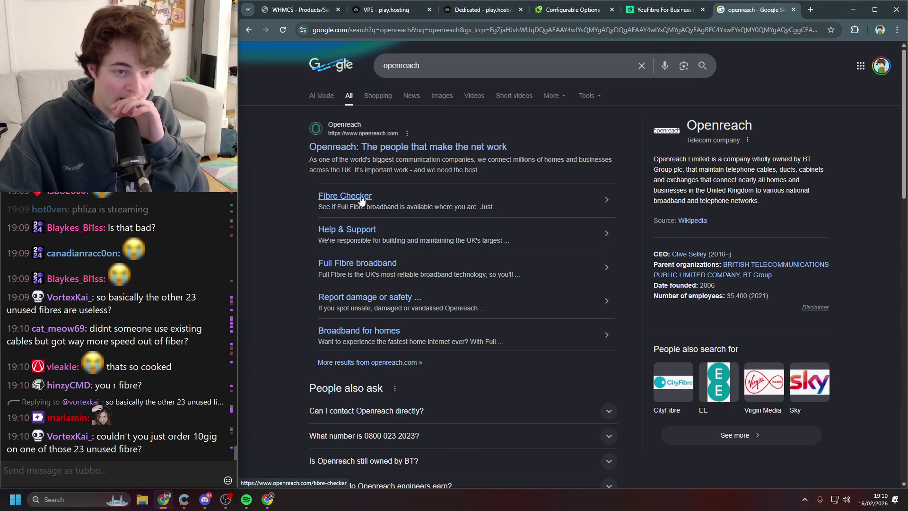
click(344, 196)
click(689, 161)
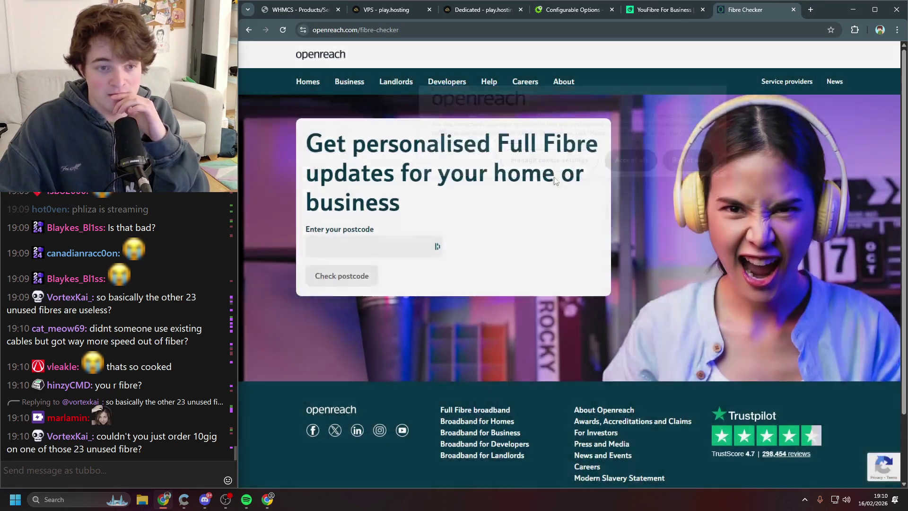
scroll(655, 231, down, 2)
scroll(654, 232, up, 2)
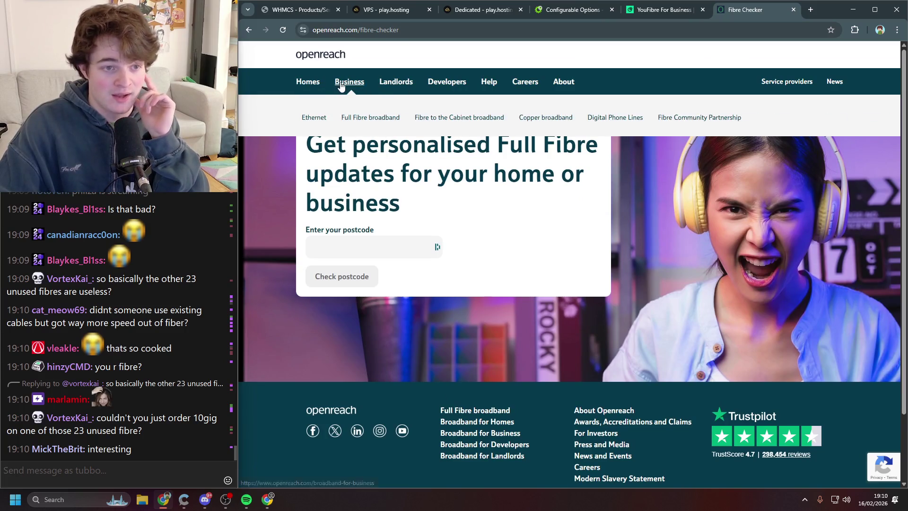
Step: Go to Openreach's broadband for business page and look over its 650+ providers section
click(349, 81)
scroll(611, 271, down, 10)
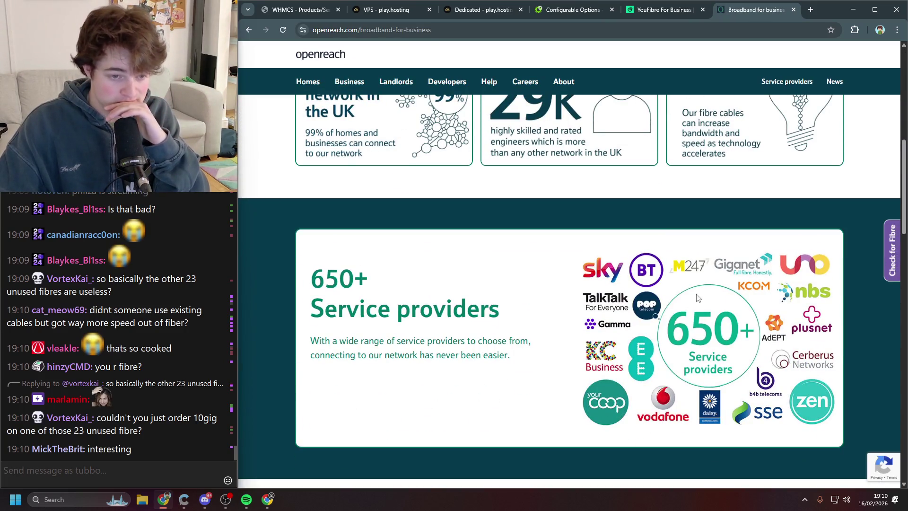
scroll(597, 232, down, 1)
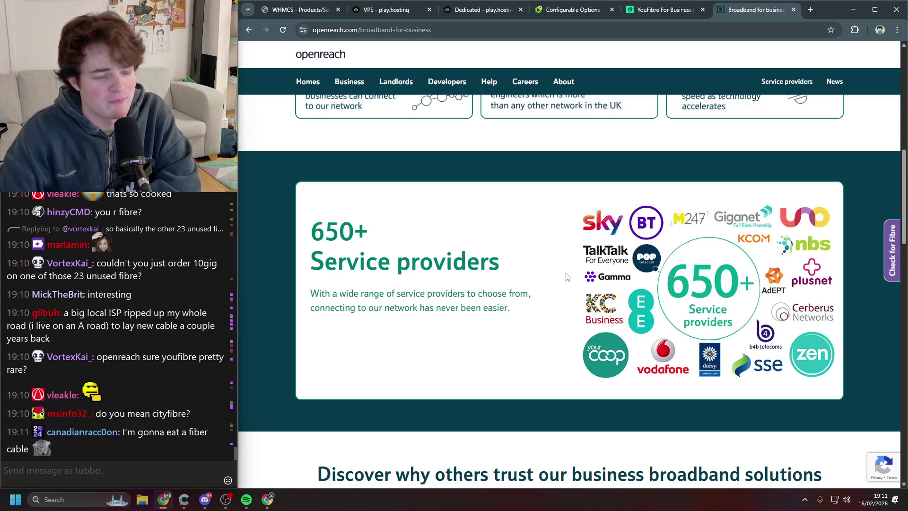
scroll(444, 276, up, 1)
scroll(445, 276, up, 6)
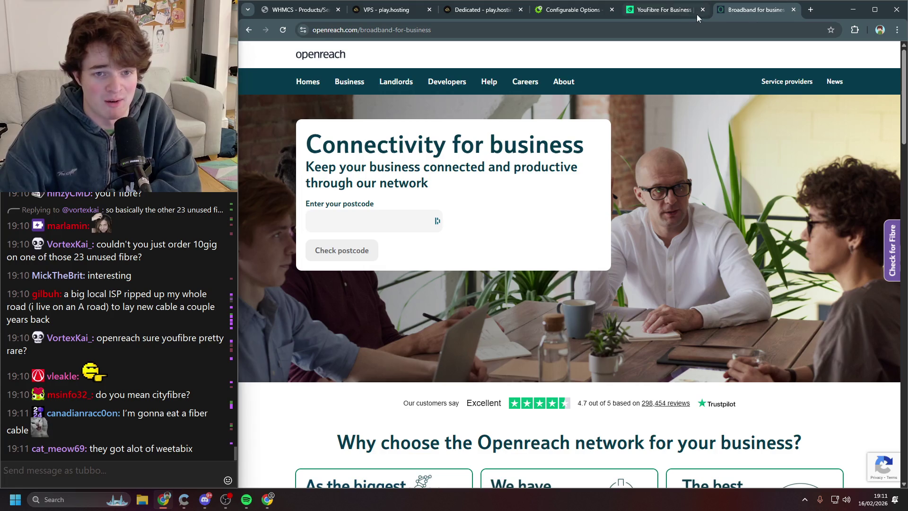
Step: Back on YouFibre, step through the business plan cards from YOU 1000 to YOU 8000
click(697, 10)
scroll(642, 256, down, 14)
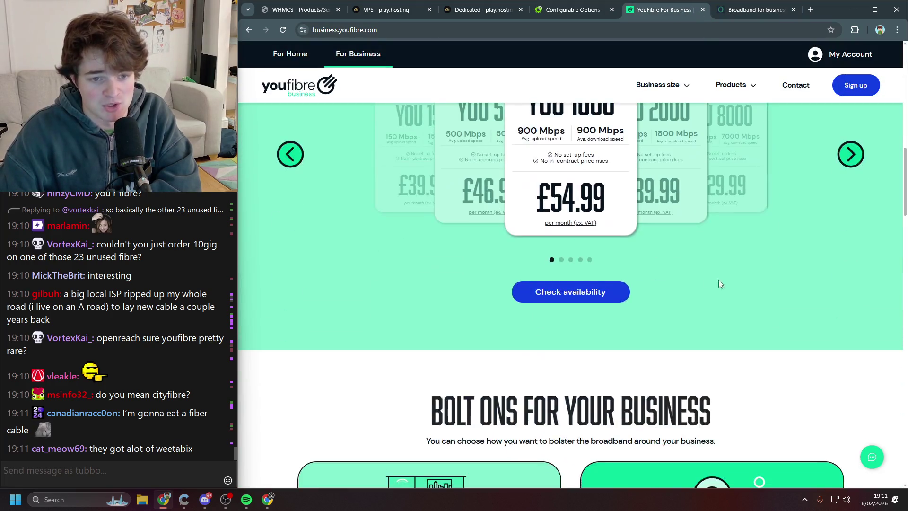
scroll(704, 267, up, 4)
click(850, 343)
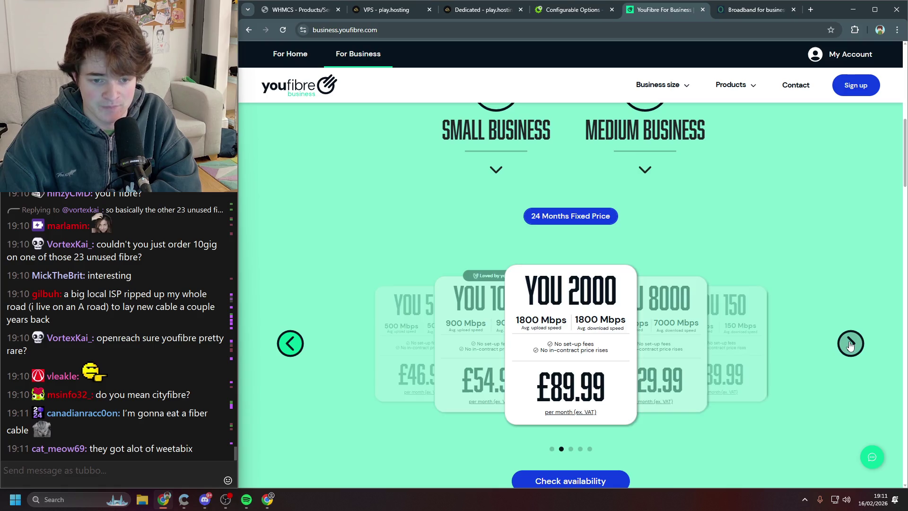
click(851, 345)
click(851, 345)
click(293, 344)
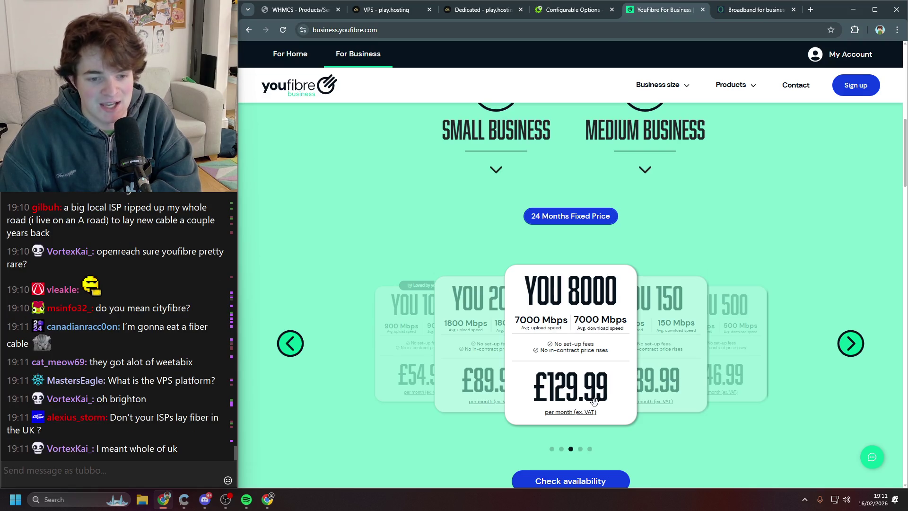
Step: Run YouFibre's business availability check for postcode BN1 3FD
scroll(579, 395, down, 3)
click(585, 342)
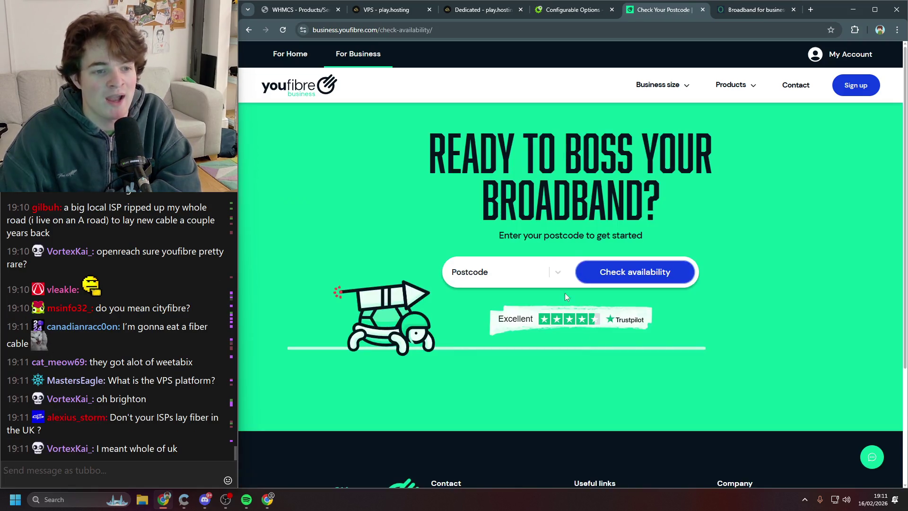
click(497, 280)
text(BN1)
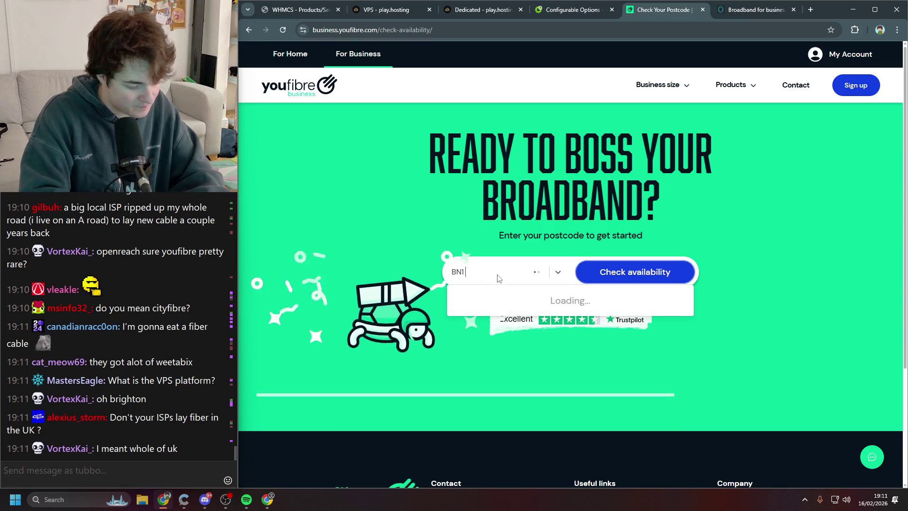
text( 3FD)
click(634, 272)
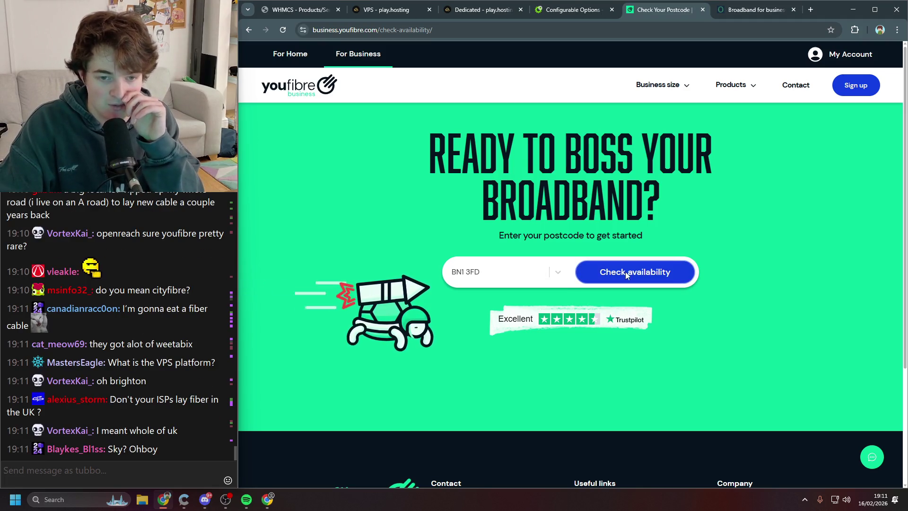
double_click(627, 274)
click(627, 274)
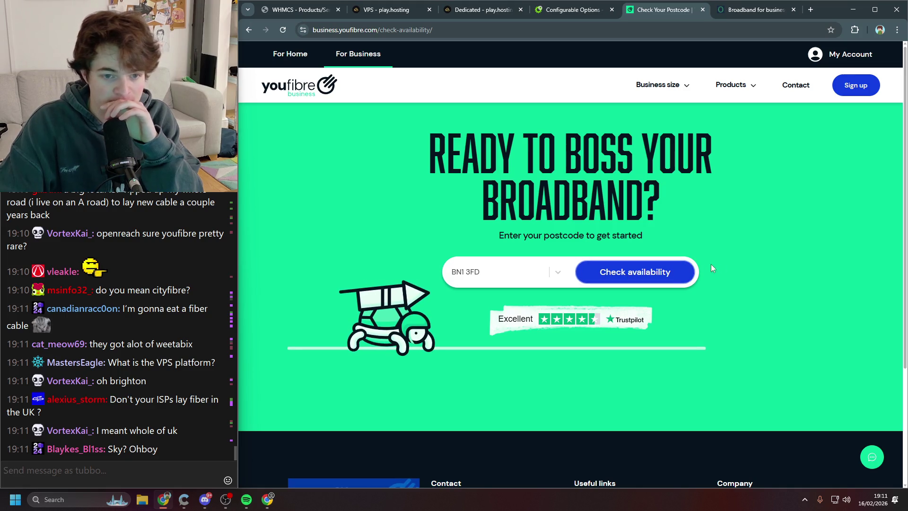
click(510, 272)
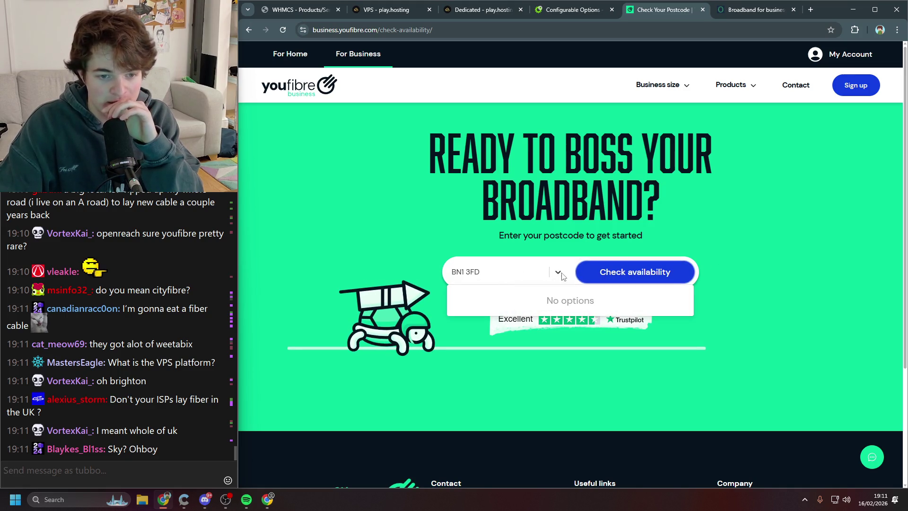
key(BackSpace)
key(BackSpace)
key(BackSpace)
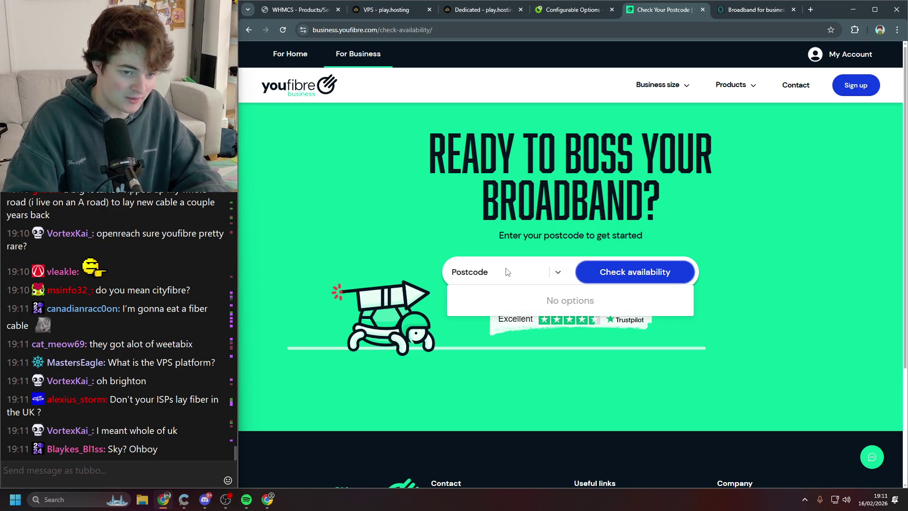
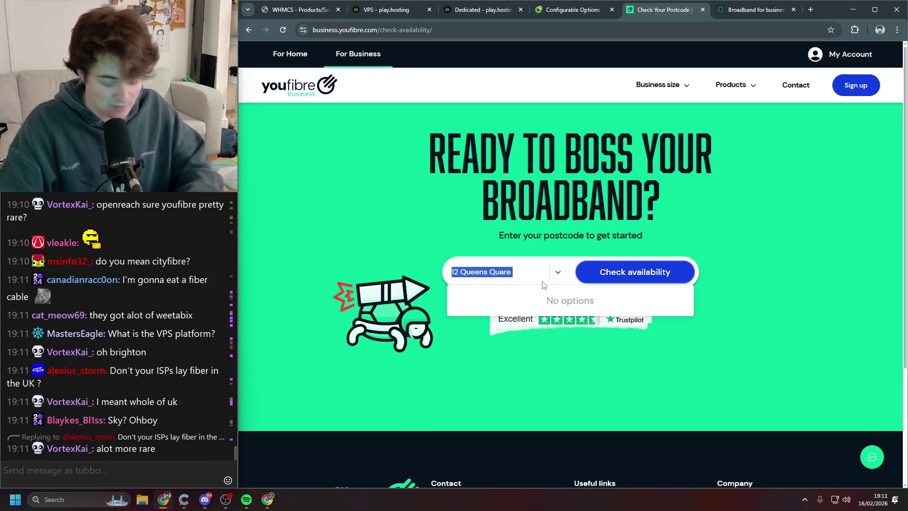
click(717, 228)
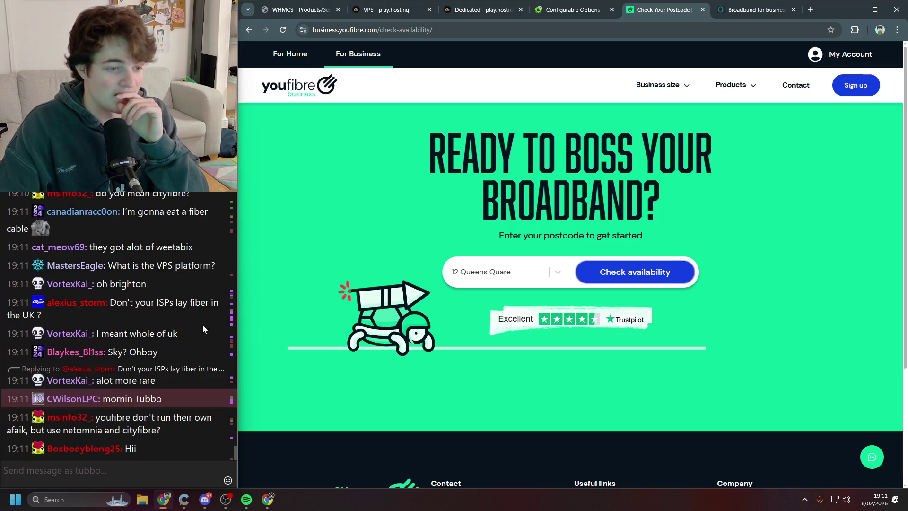
click(77, 302)
key(Escape)
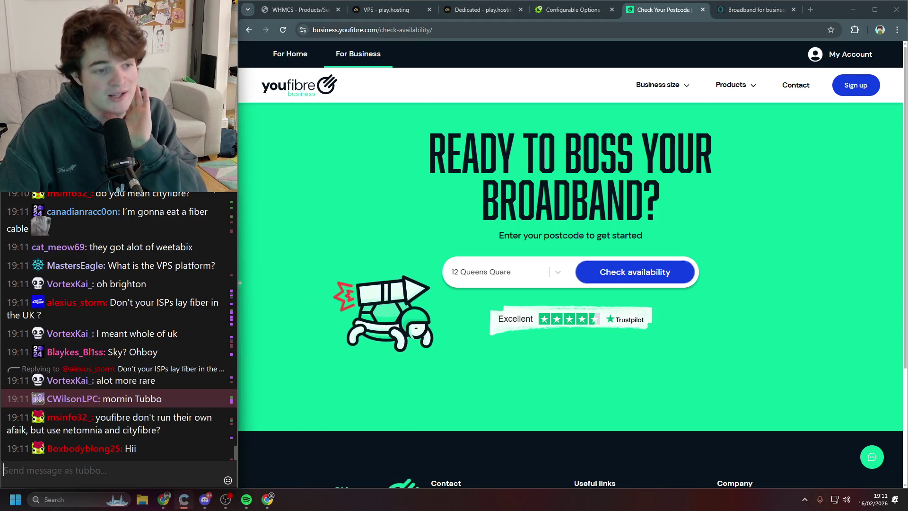
click(811, 9)
text(briton)
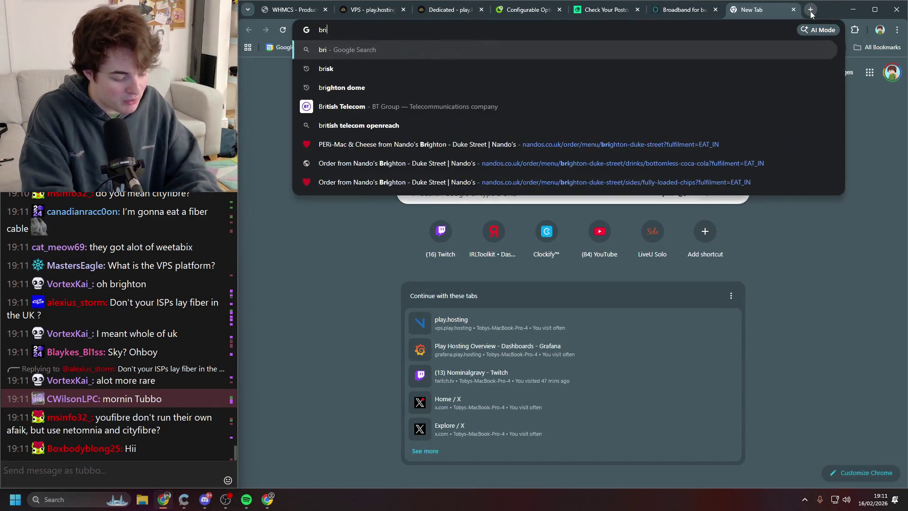
text(Bri)
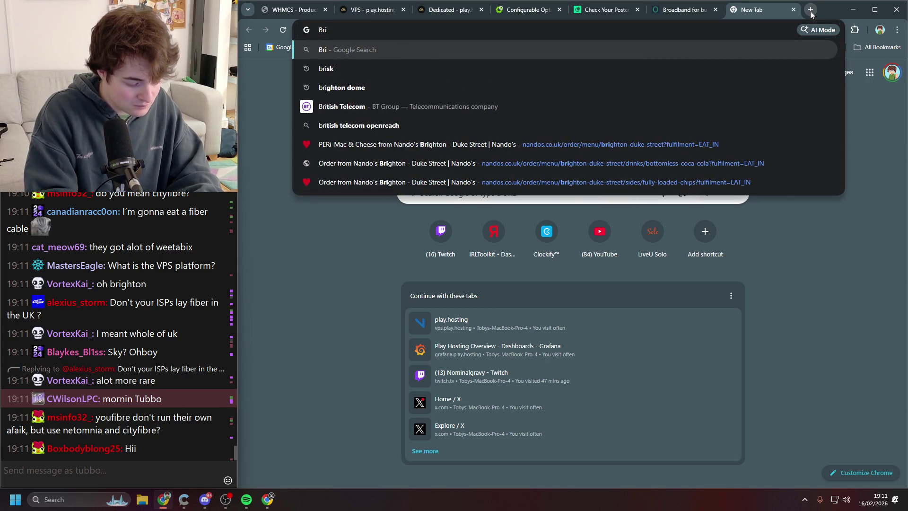
key(BackSpace)
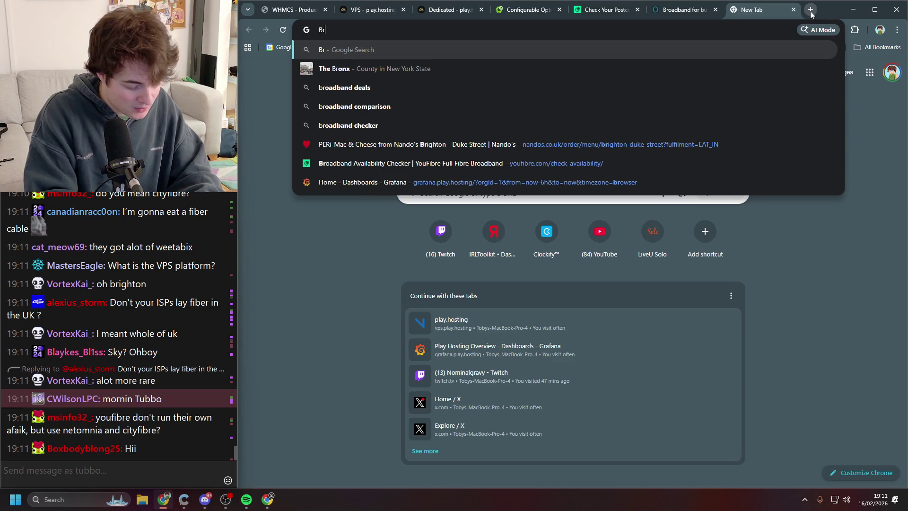
text(ighton Fi)
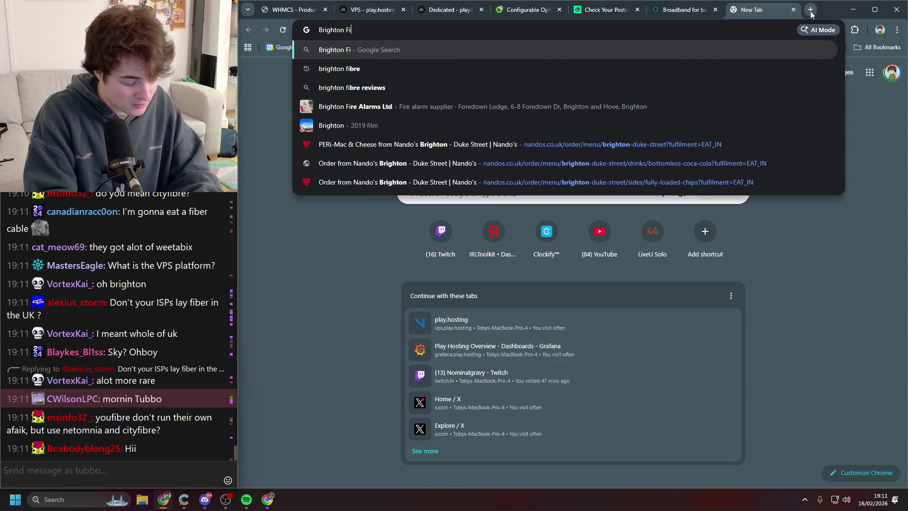
key(Down)
key(Return)
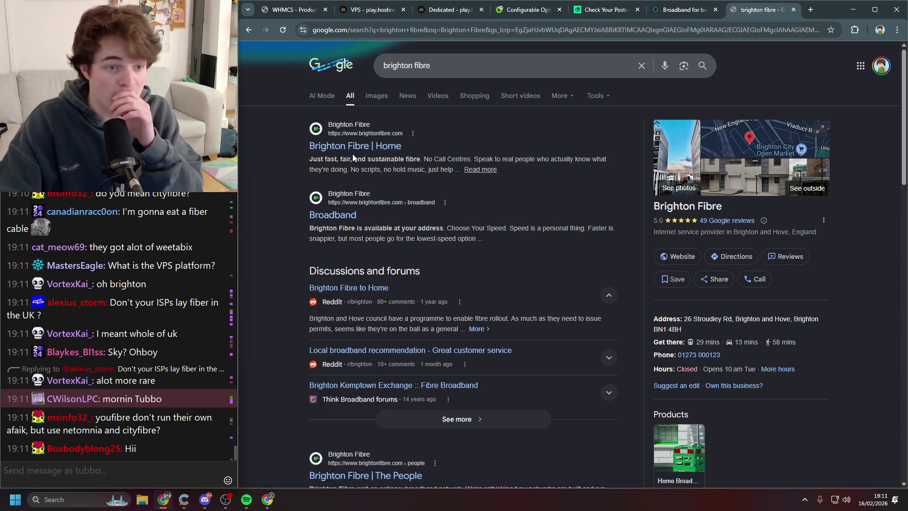
click(365, 145)
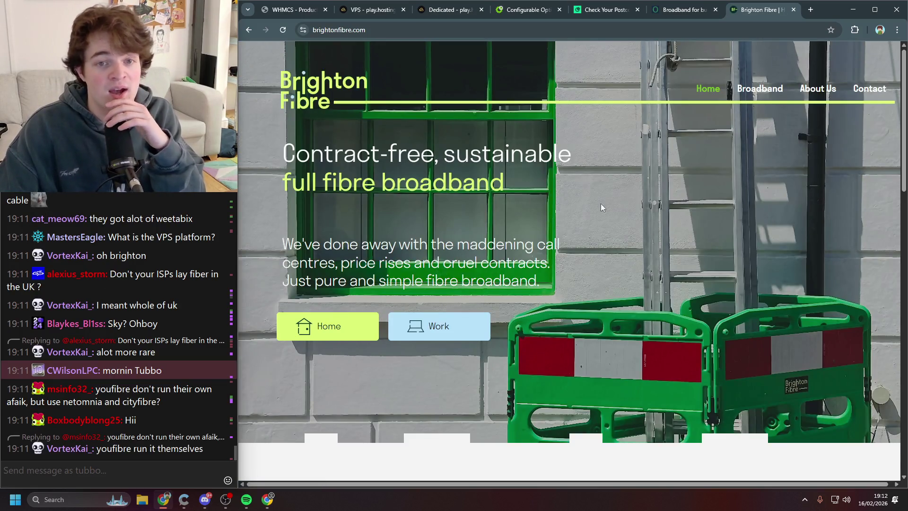
mouse_move(727, 96)
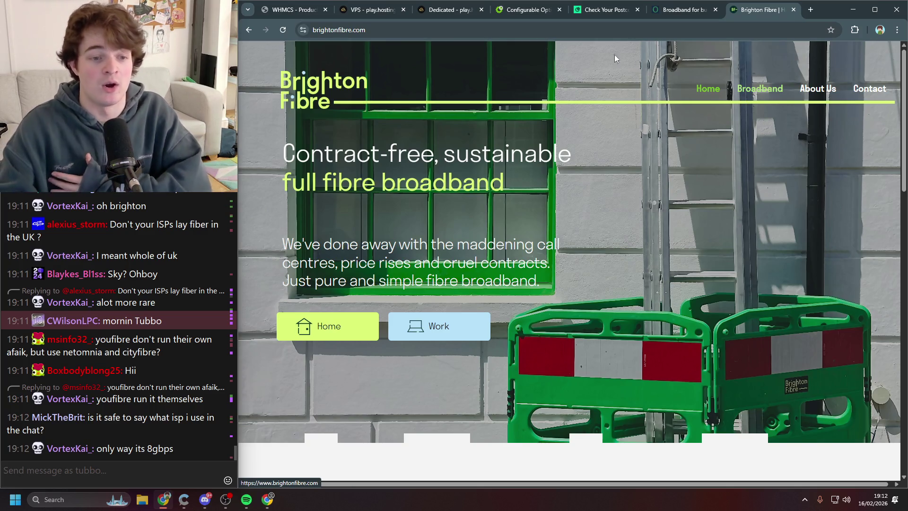
click(327, 329)
key(alt+Left)
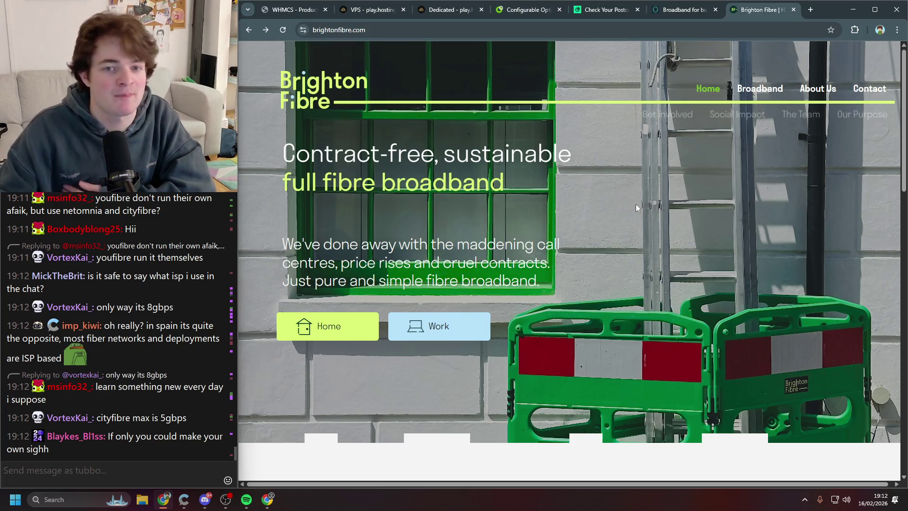
click(810, 9)
Step: Run Google's speed test (322.5 Mbps down / 246.2 Mbps up) and dismiss the result
text(speed test)
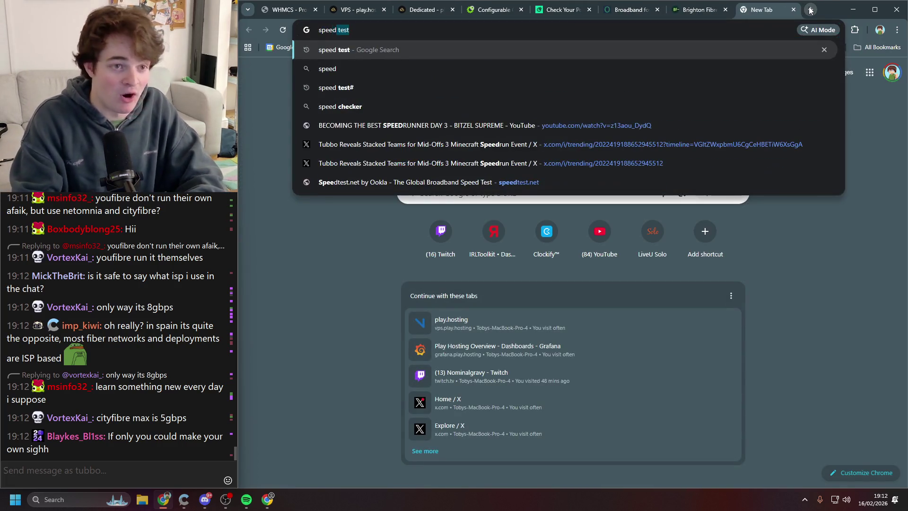
key(Return)
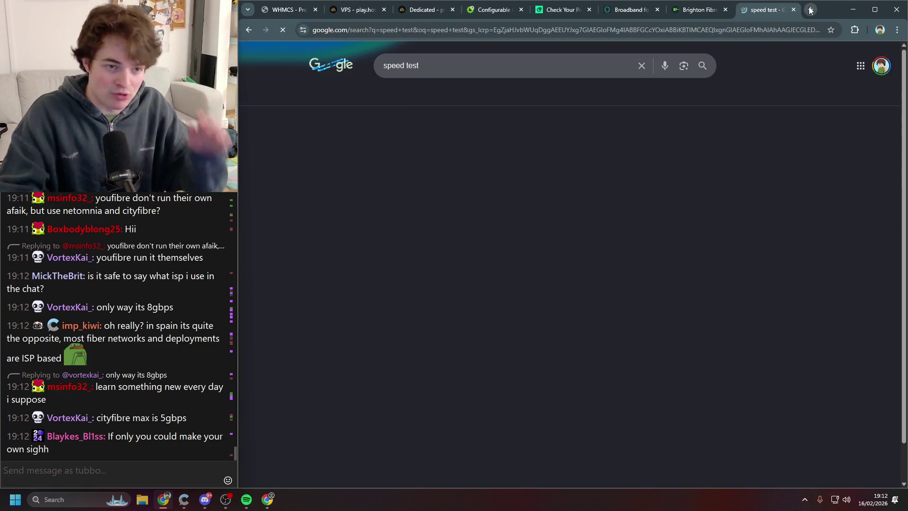
click(574, 239)
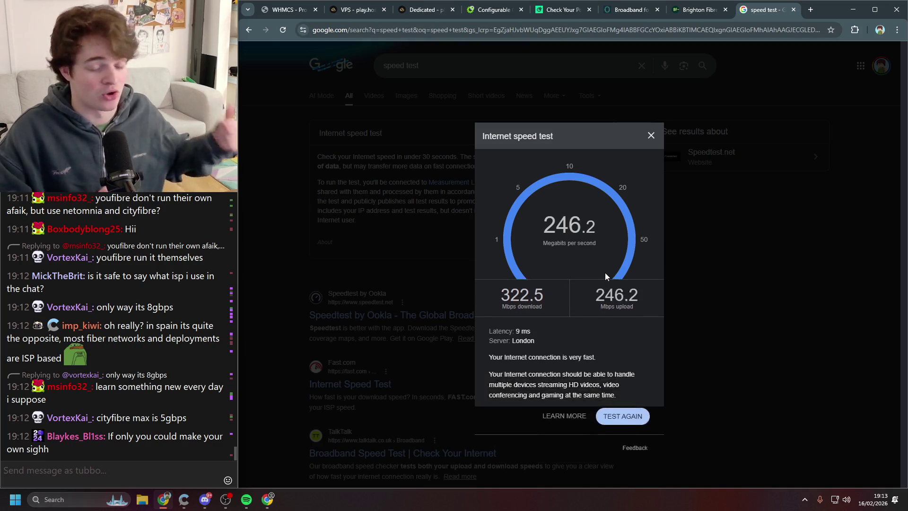
click(651, 136)
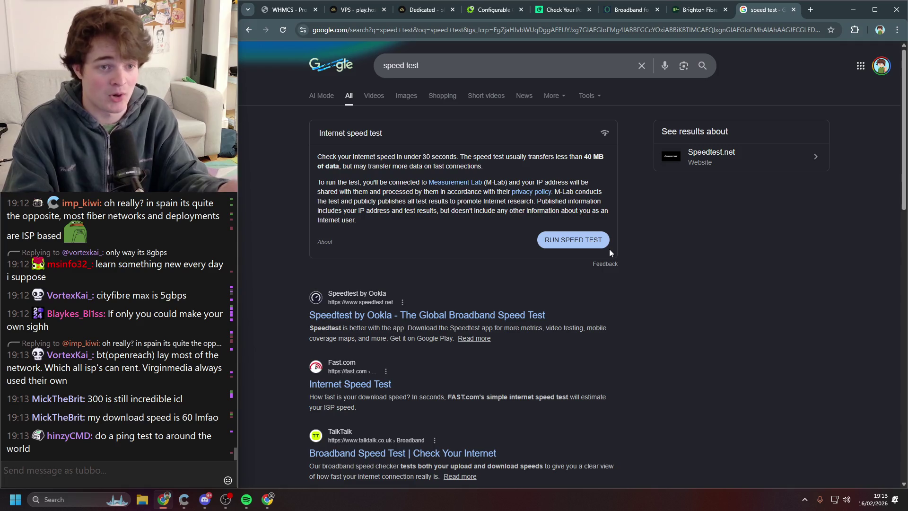
Step: Close the speed test tab and search Google for 'cityfibre' copied from chat
click(794, 10)
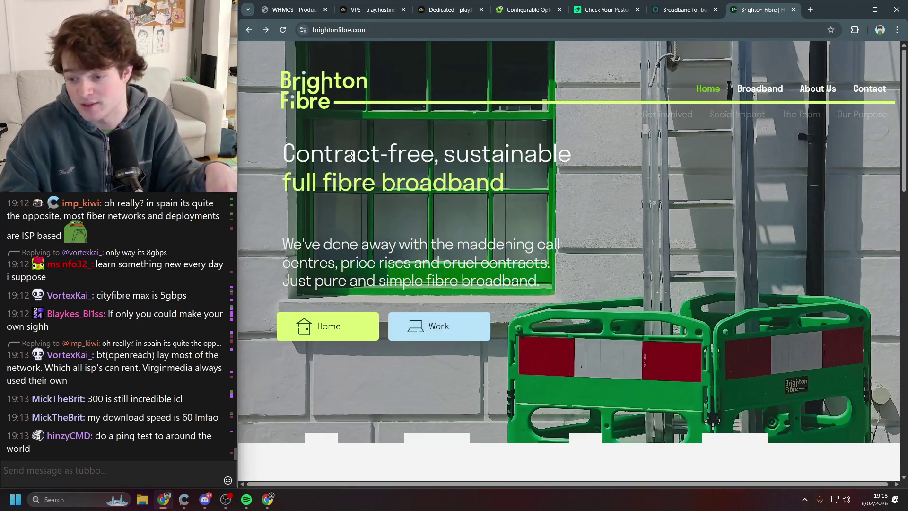
mouse_move(446, 102)
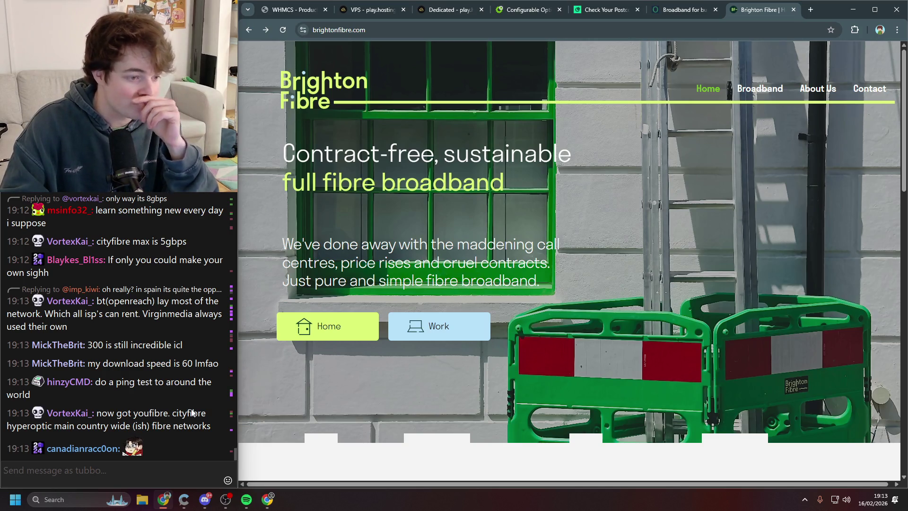
click(205, 414)
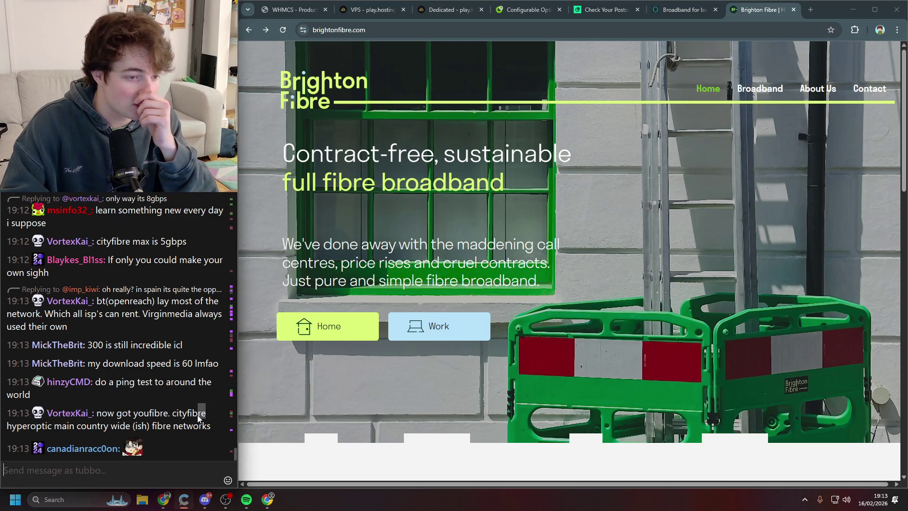
drag(184, 418, 172, 417)
key(ctrl+c)
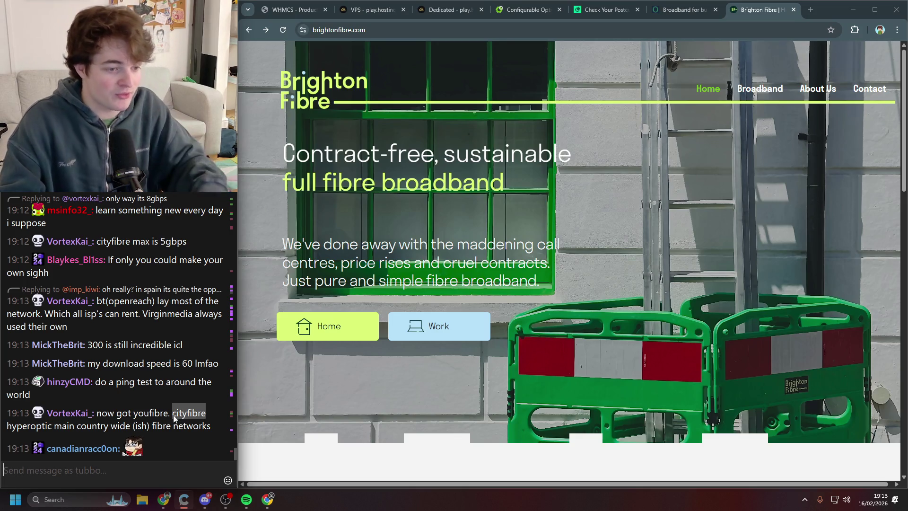
click(812, 10)
key(ctrl+v)
key(Return)
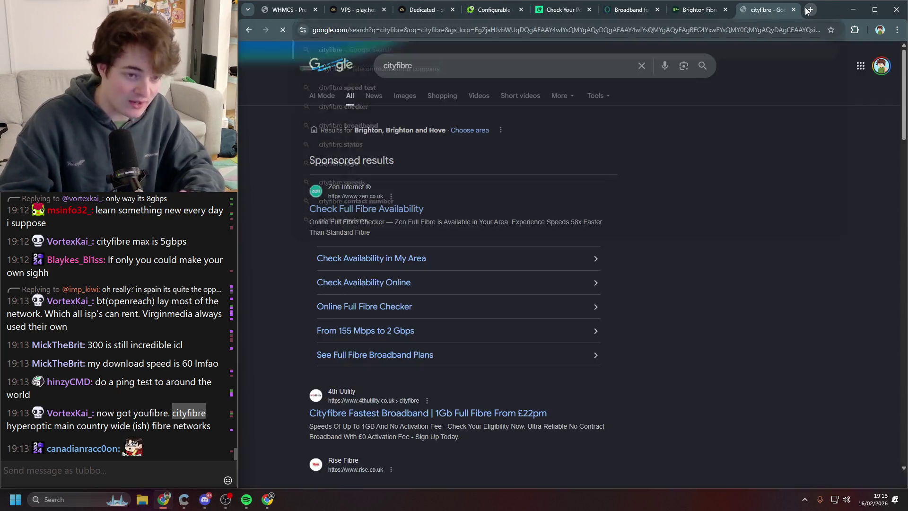
Step: Open cityfibre.com, accept all cookies and switch the postcode checker to business addresses
scroll(474, 262, down, 1)
scroll(474, 262, down, 3)
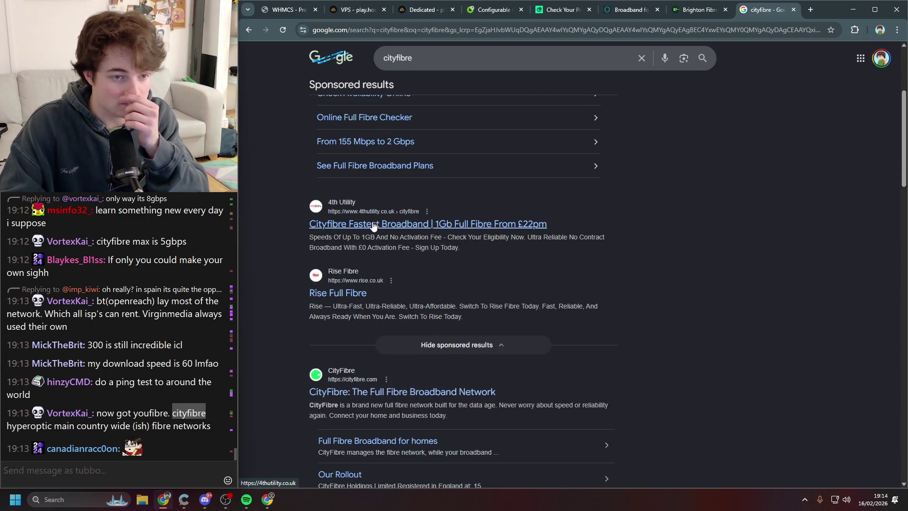
scroll(427, 254, down, 4)
click(388, 203)
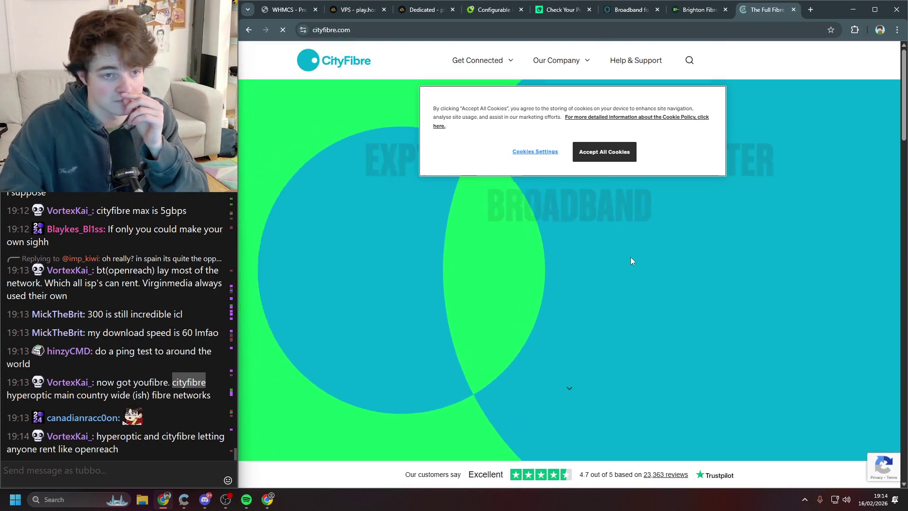
click(610, 159)
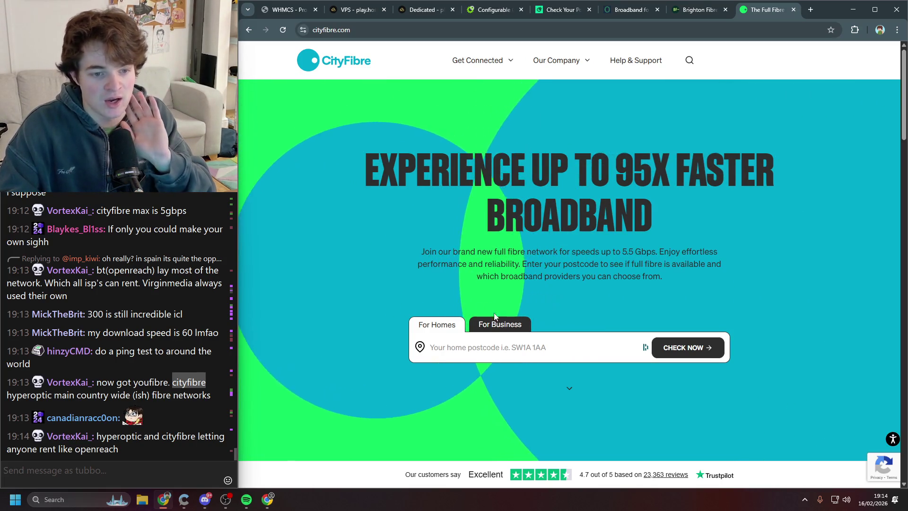
click(497, 324)
click(501, 342)
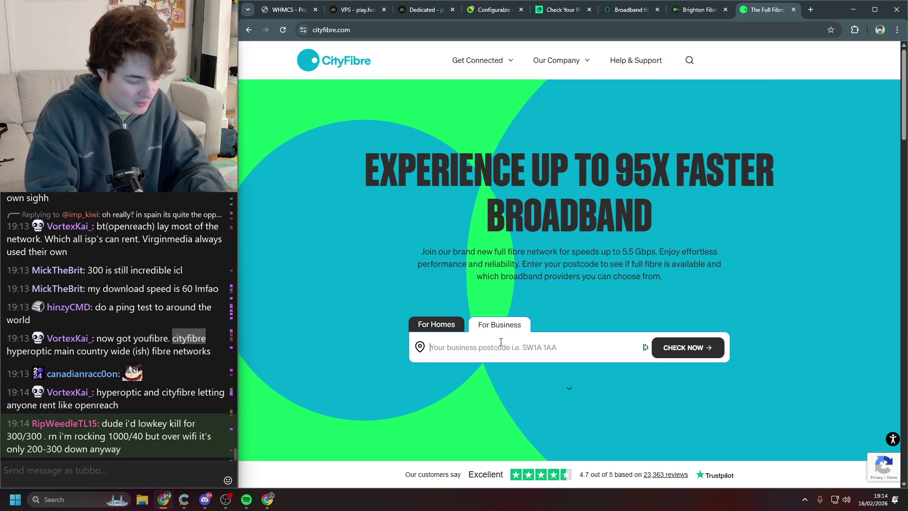
Step: Look up business postcode BN1 3FD and choose the First Floor, Queen Square, Brighton address
text(BN1 3FD)
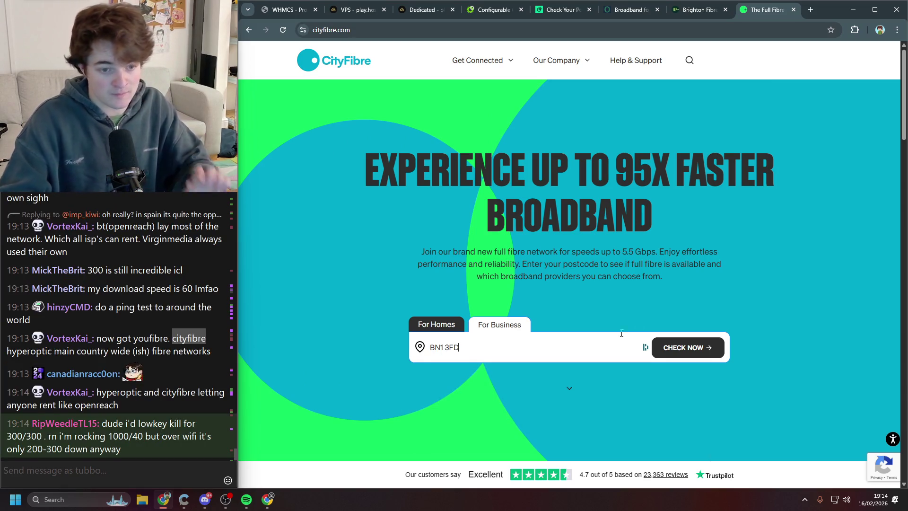
key(Return)
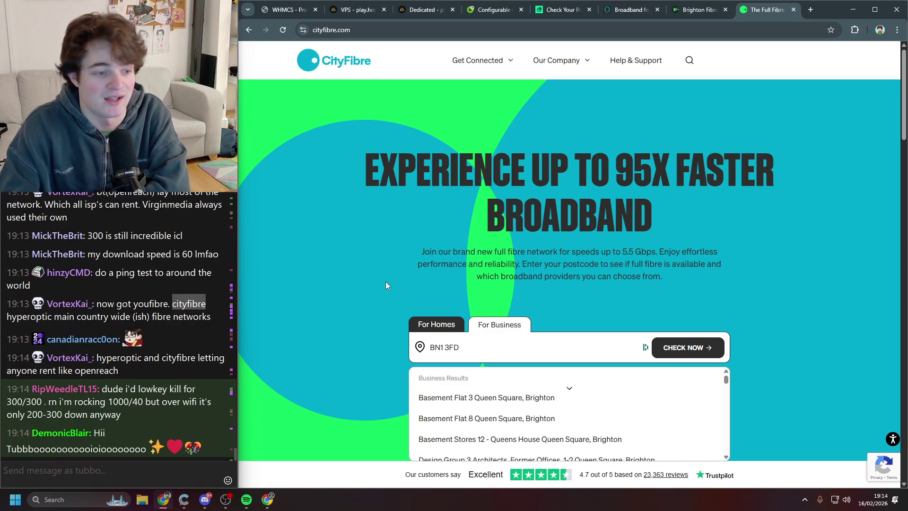
scroll(498, 264, down, 5)
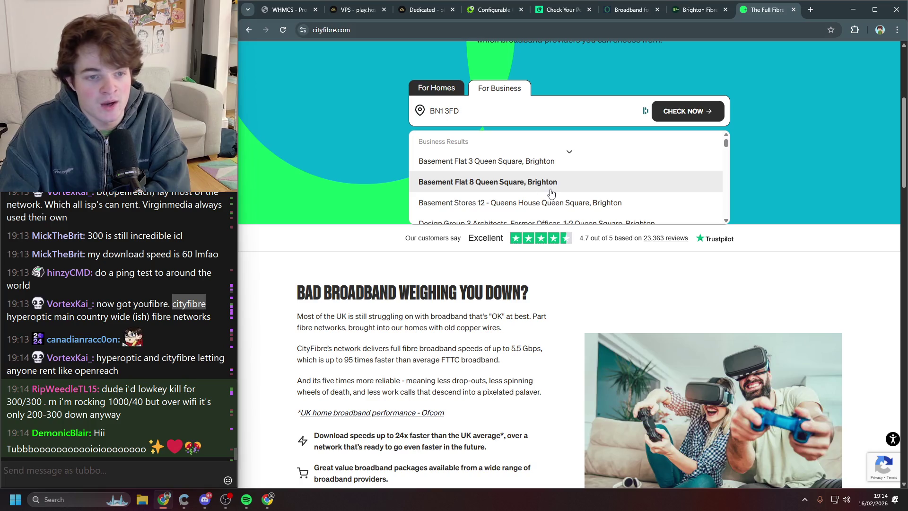
scroll(552, 194, down, 1)
scroll(544, 218, up, 1)
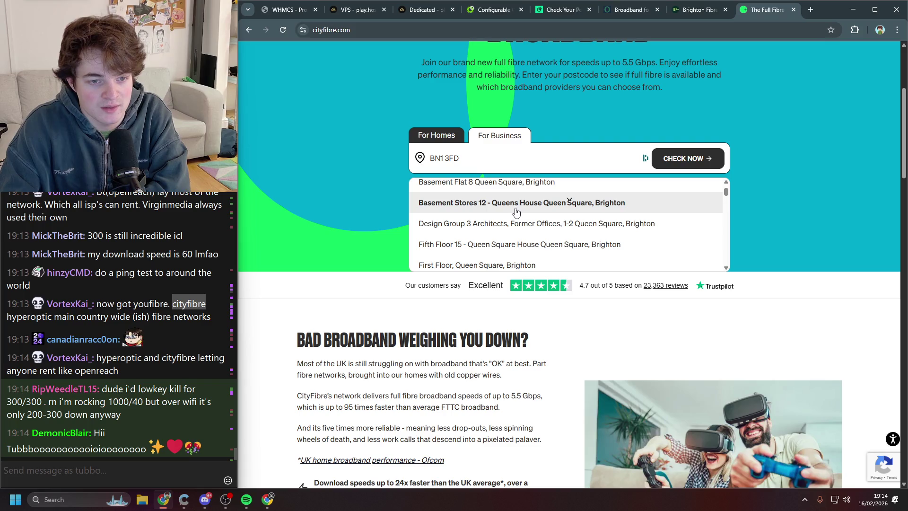
scroll(511, 218, down, 3)
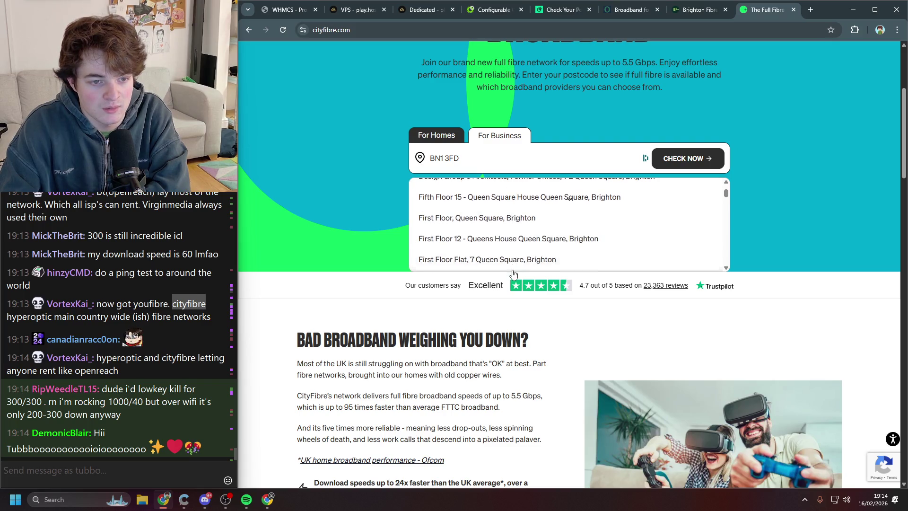
scroll(500, 234, up, 2)
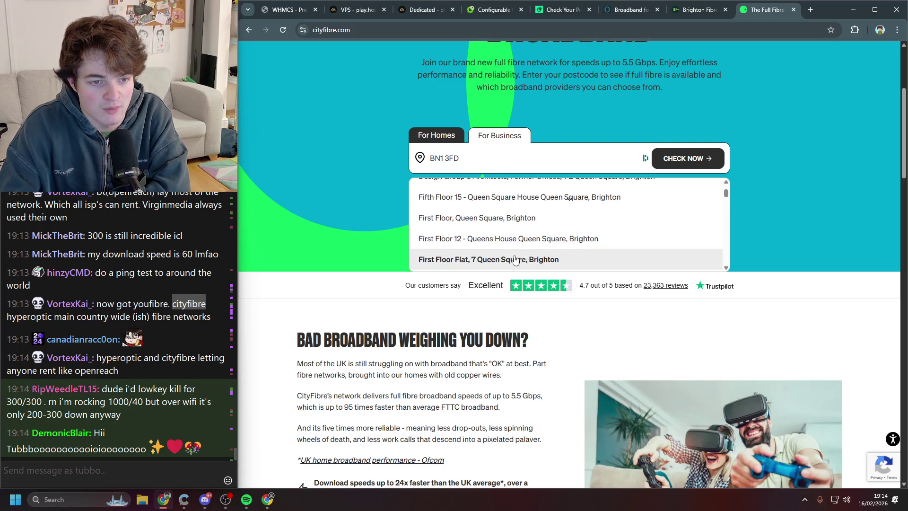
click(505, 222)
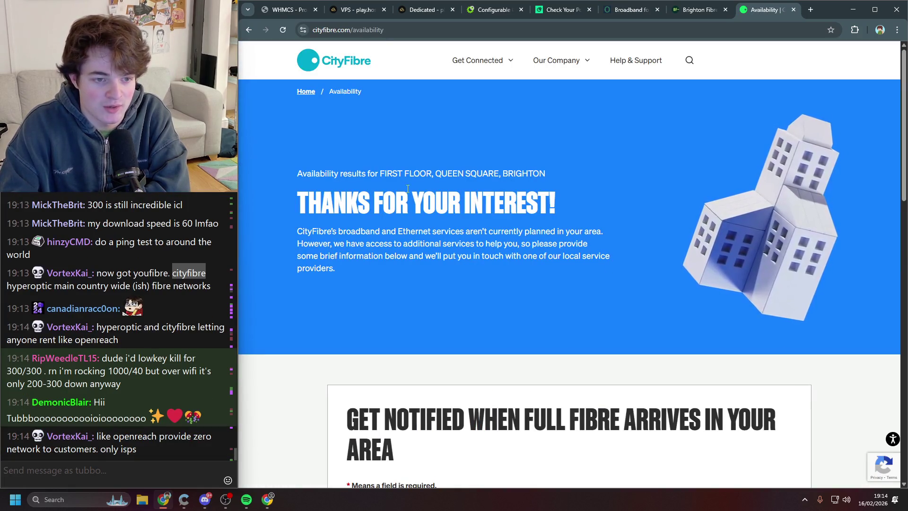
Step: Review CityFibre's 'not currently planned' availability result, then close that tab
scroll(416, 239, down, 2)
scroll(416, 239, down, 2)
scroll(345, 210, up, 3)
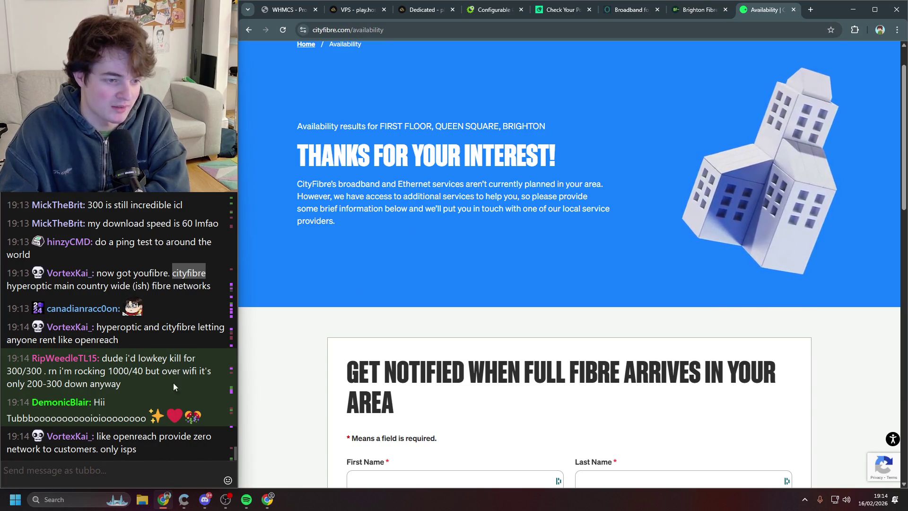
scroll(584, 263, down, 10)
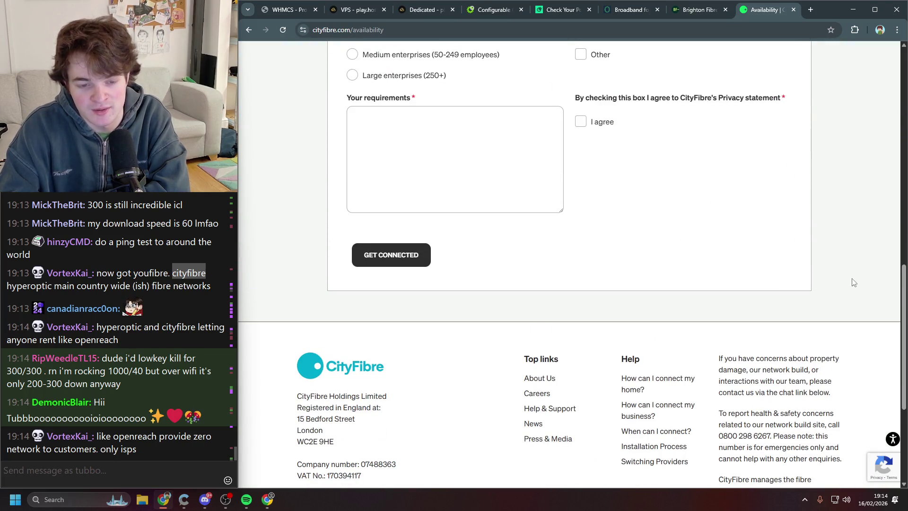
scroll(839, 284, up, 15)
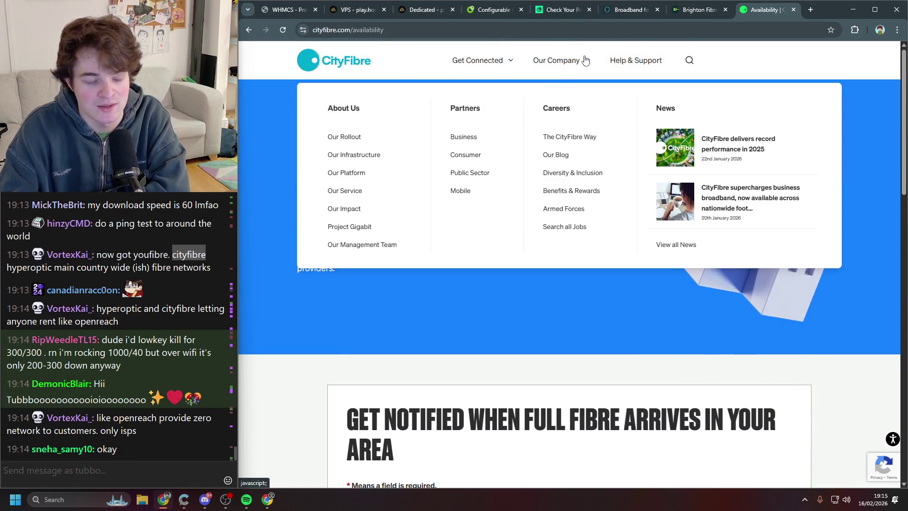
scroll(787, 229, down, 5)
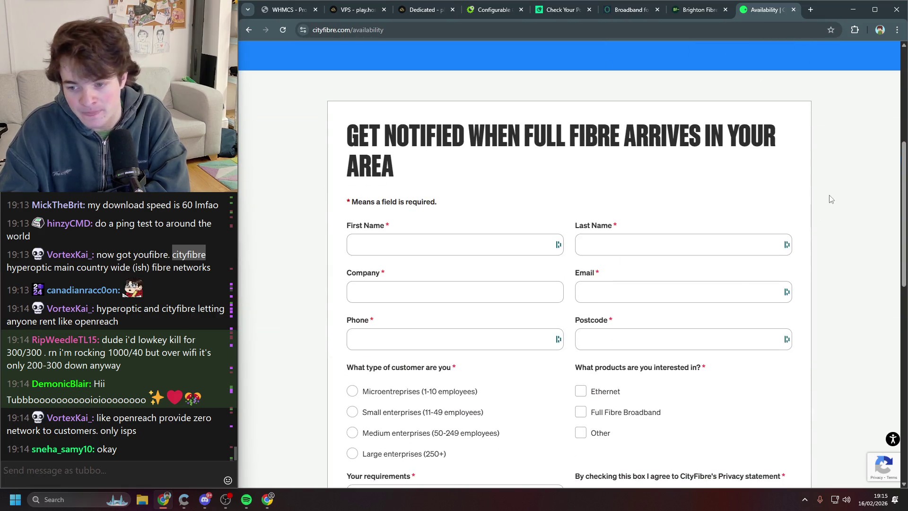
scroll(830, 199, up, 5)
click(794, 10)
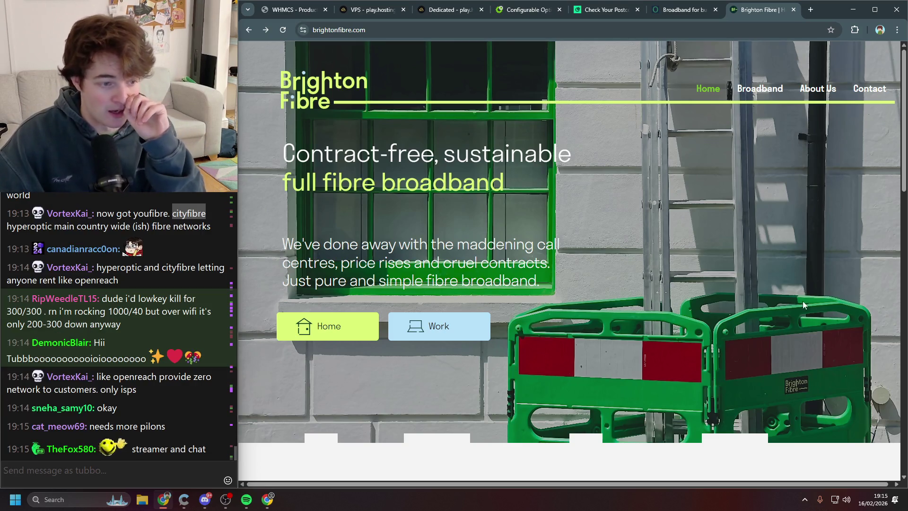
Step: Open Brighton Fibre's broadband page and scroll through it
mouse_move(689, 103)
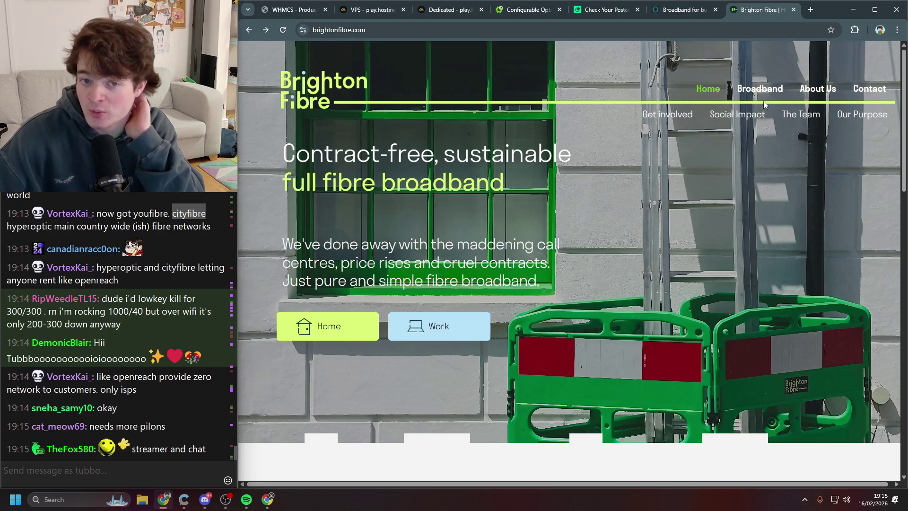
click(760, 89)
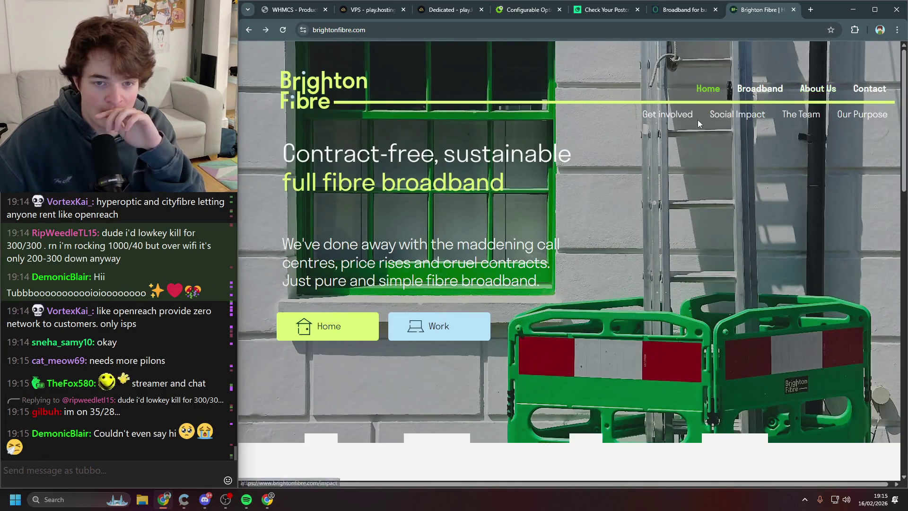
scroll(522, 179, down, 5)
scroll(523, 179, down, 10)
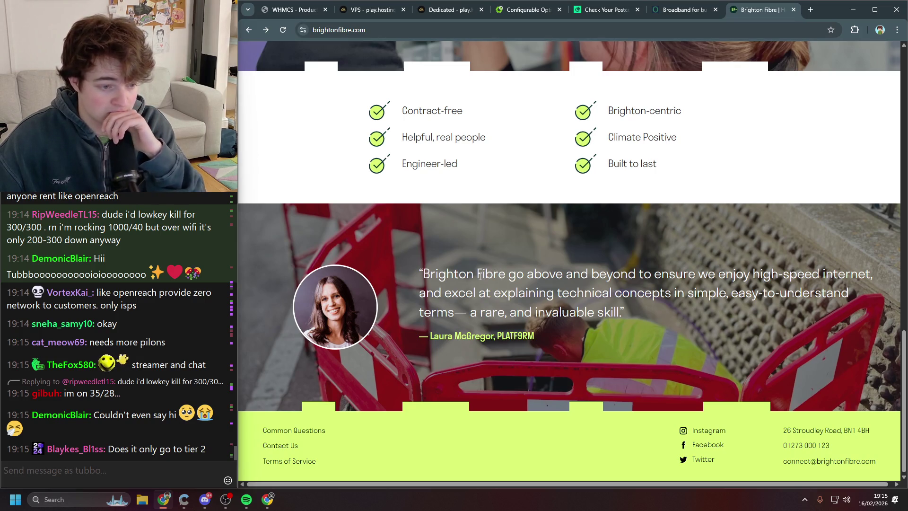
scroll(615, 368, up, 5)
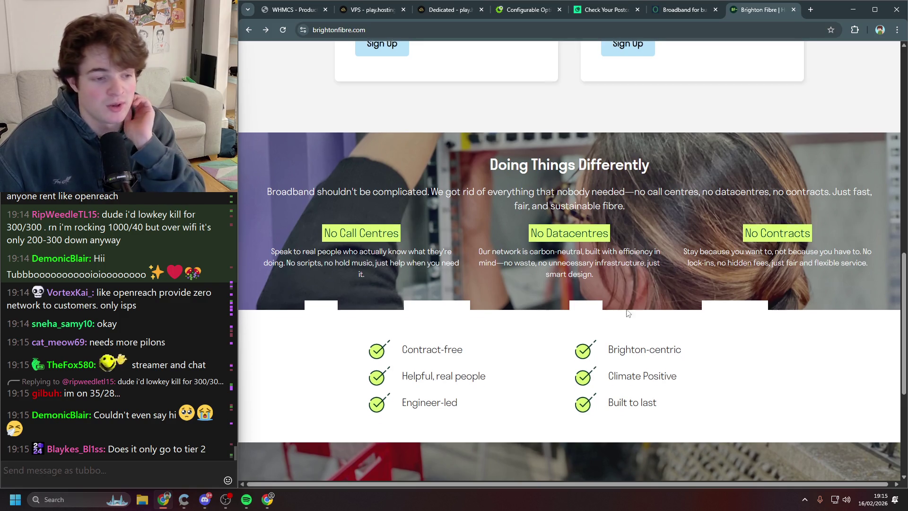
scroll(609, 312, up, 15)
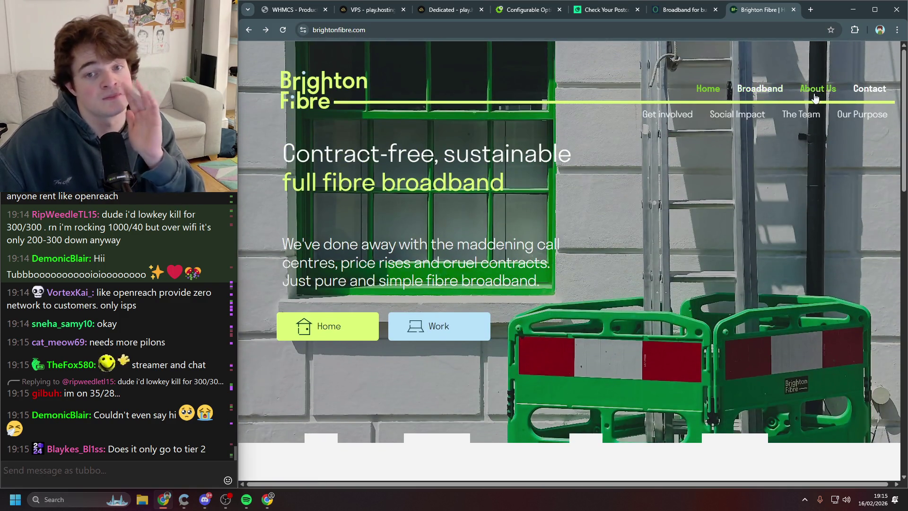
Step: Visit Brighton Fibre's contact page, close the site, and open the he.net IP Transit link
click(869, 89)
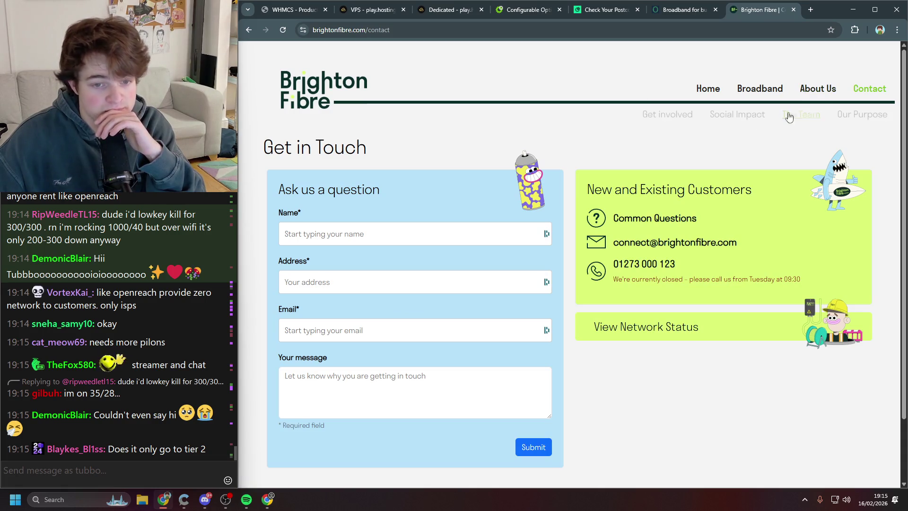
click(793, 10)
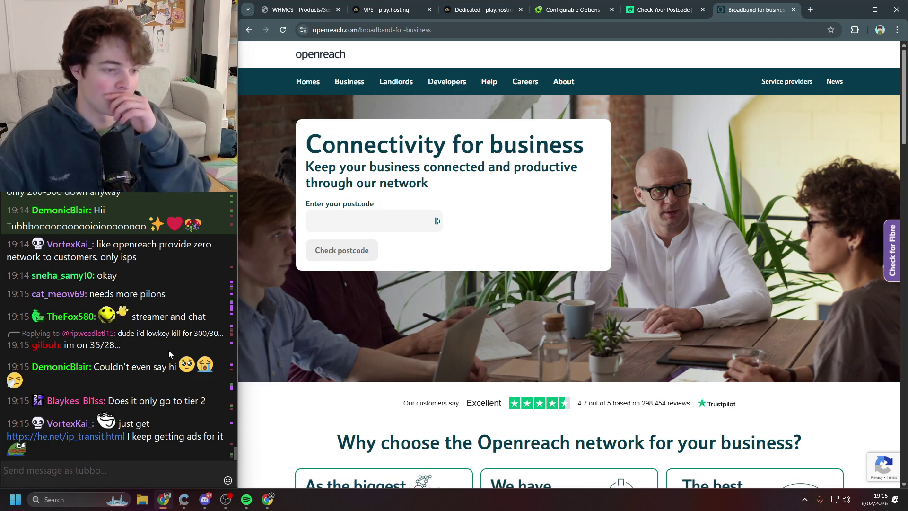
click(108, 437)
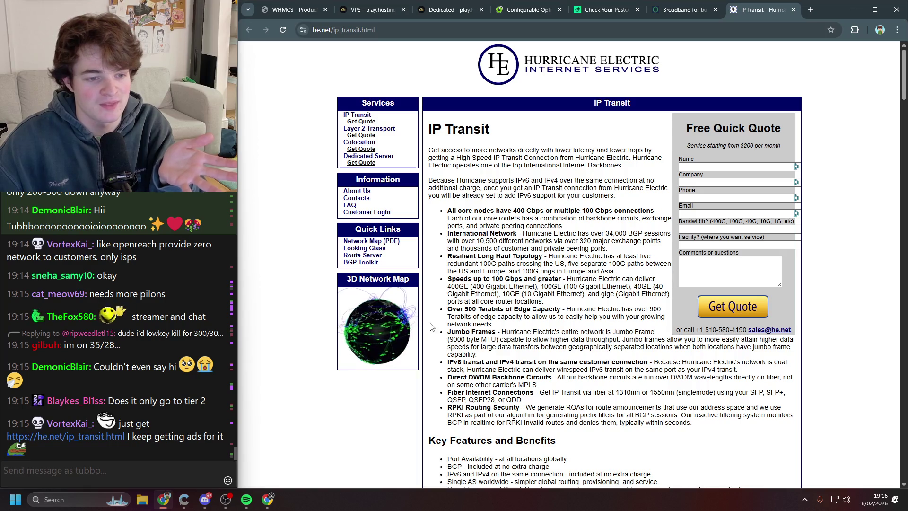
scroll(534, 253, down, 6)
scroll(533, 253, down, 7)
scroll(539, 258, up, 6)
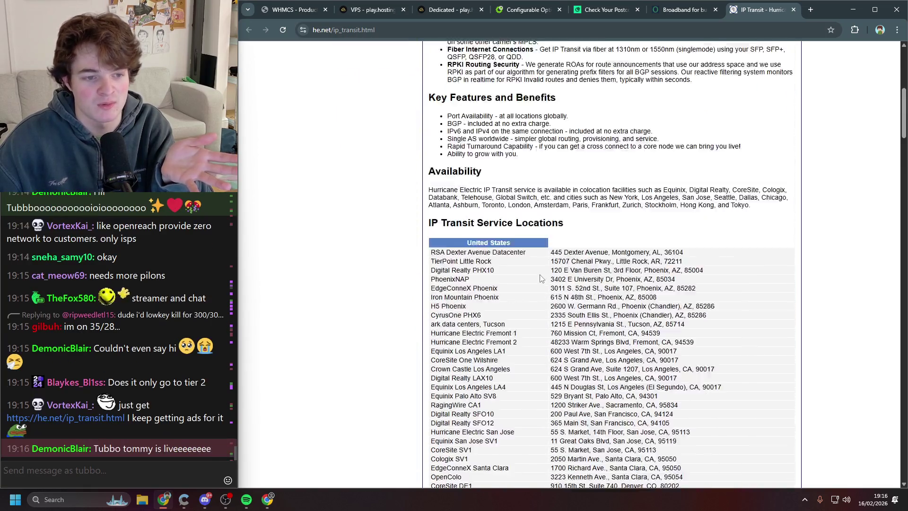
scroll(593, 284, down, 18)
scroll(593, 284, down, 20)
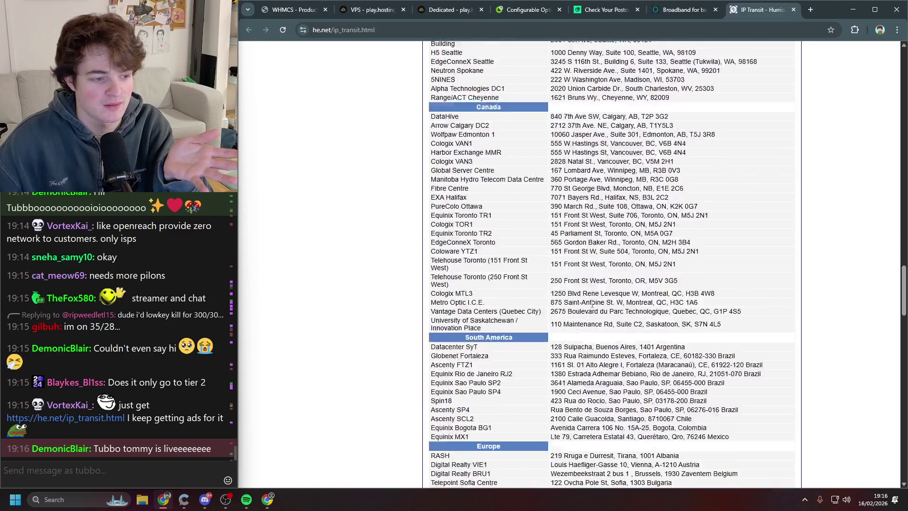
scroll(588, 310, down, 20)
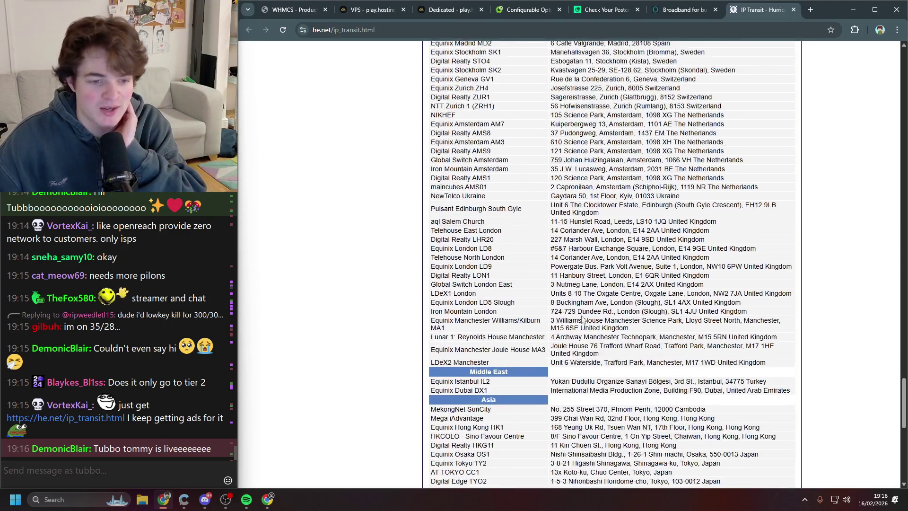
scroll(786, 323, down, 3)
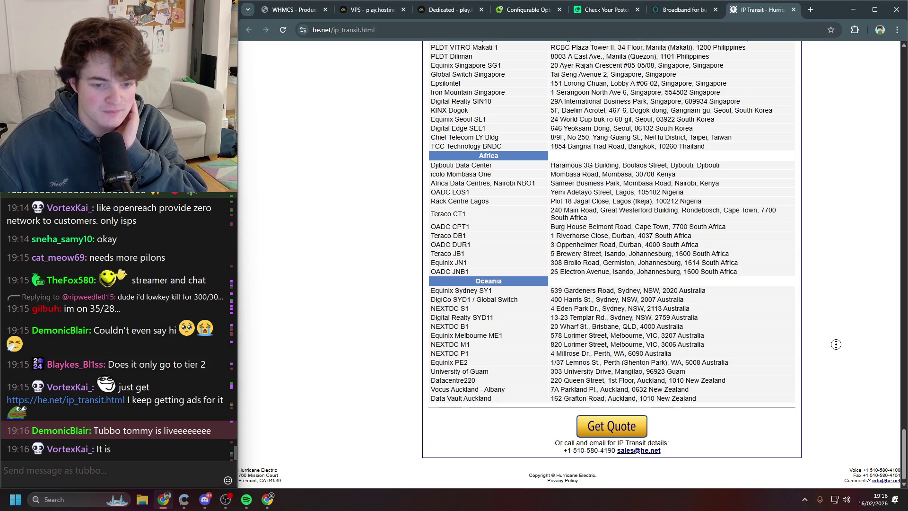
scroll(844, 379, up, 20)
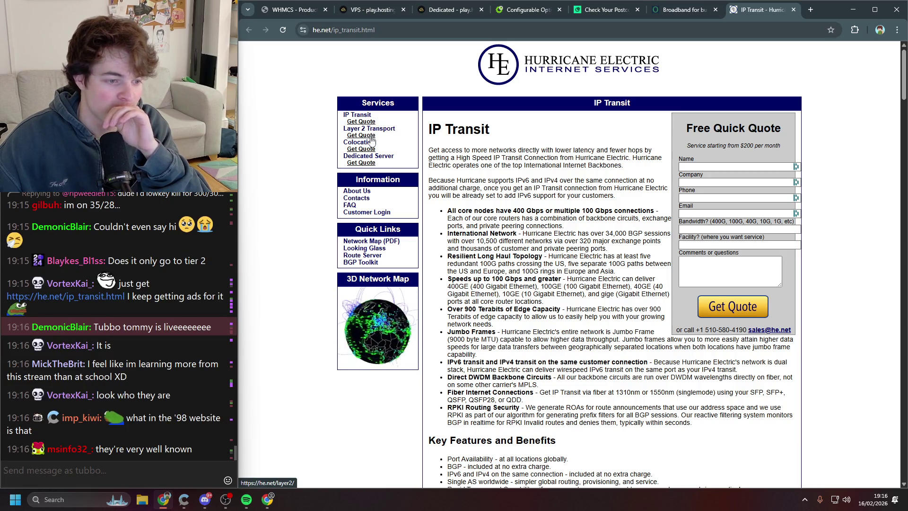
scroll(393, 180, down, 5)
scroll(409, 204, up, 3)
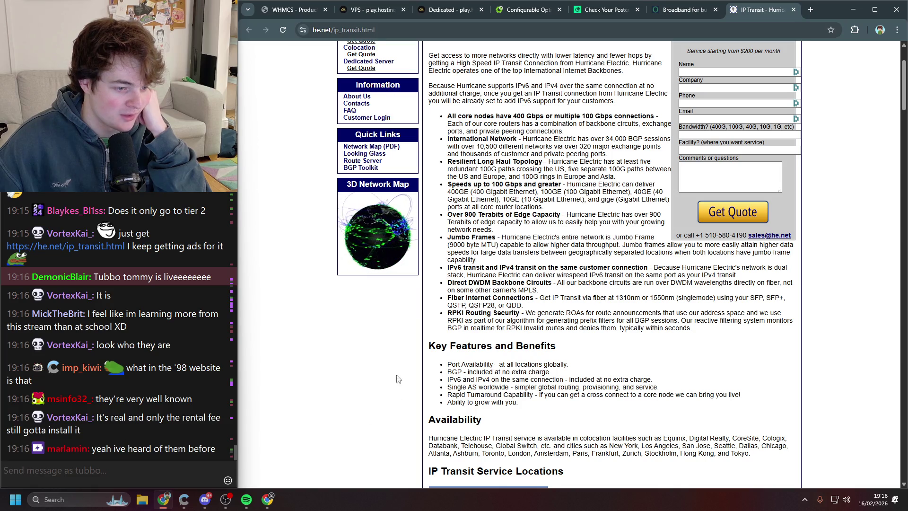
scroll(545, 335, down, 9)
scroll(731, 296, down, 15)
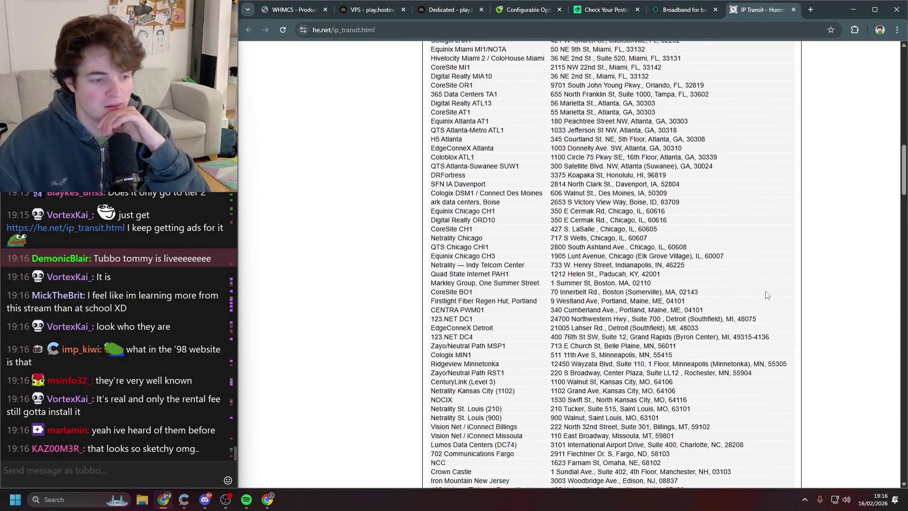
scroll(767, 303, down, 16)
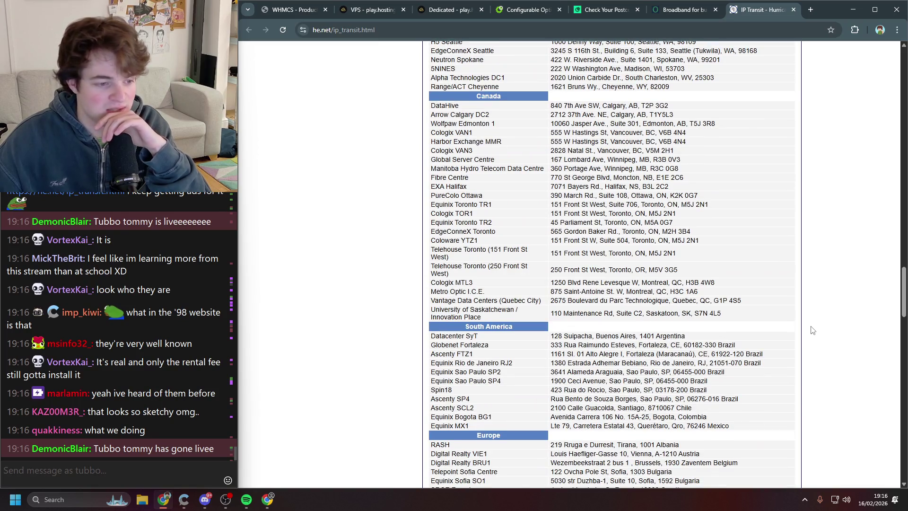
scroll(814, 331, down, 15)
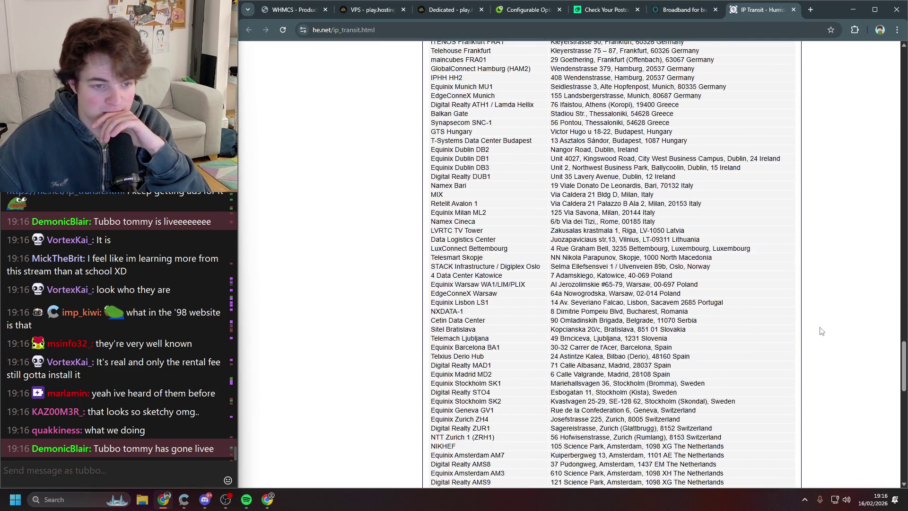
scroll(822, 332, down, 5)
key(Home)
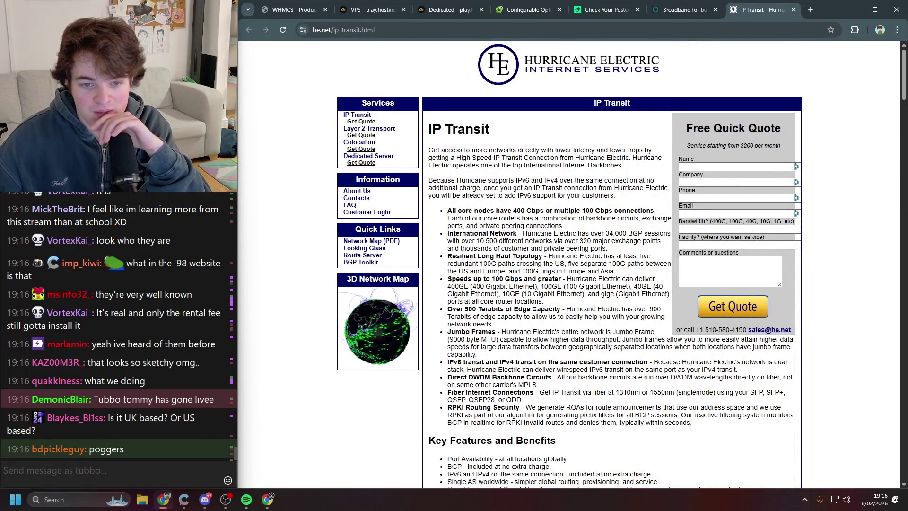
click(719, 276)
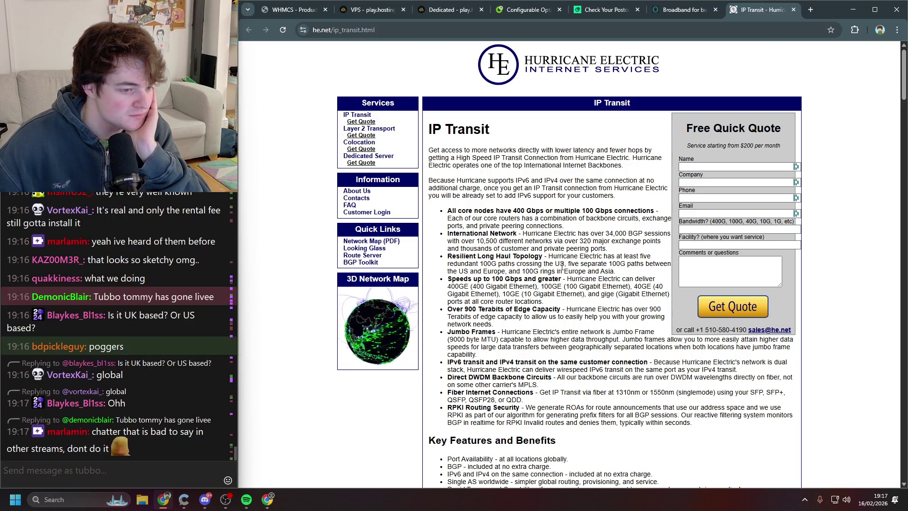
scroll(609, 273, down, 20)
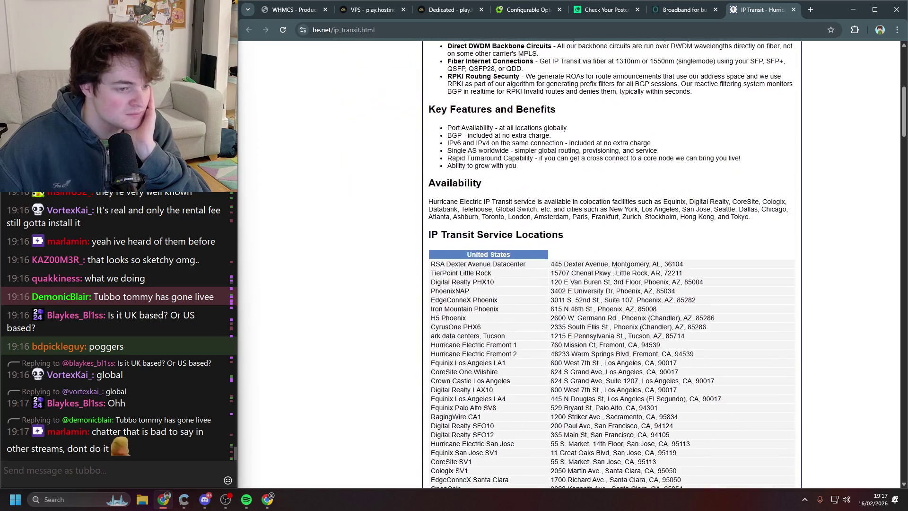
scroll(648, 267, down, 10)
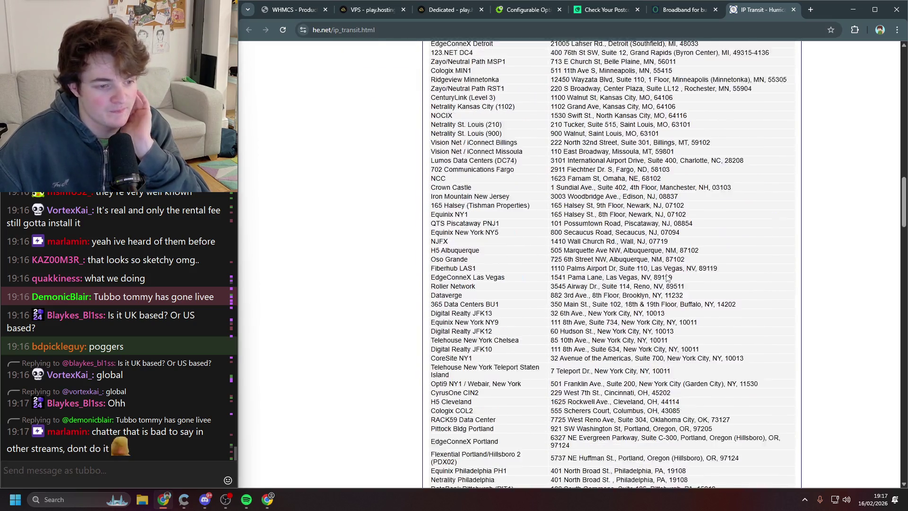
scroll(663, 269, down, 3)
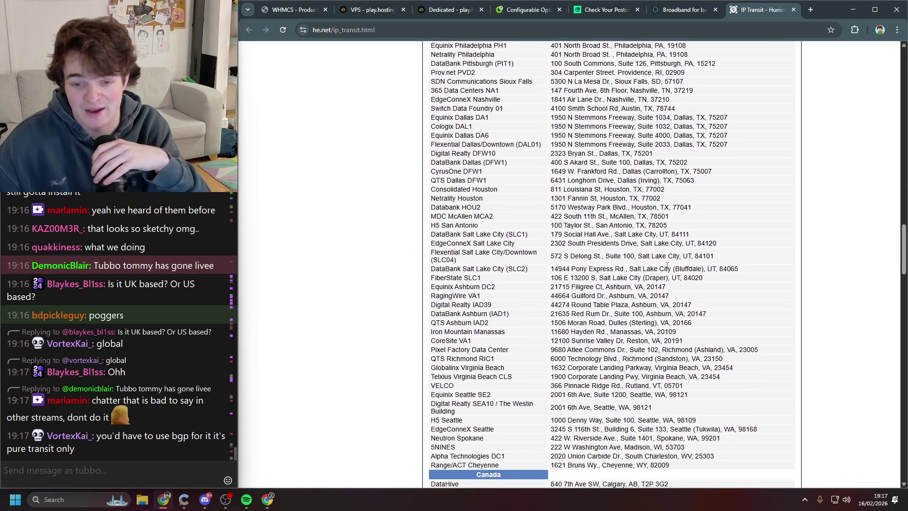
scroll(524, 277, down, 10)
scroll(524, 276, down, 6)
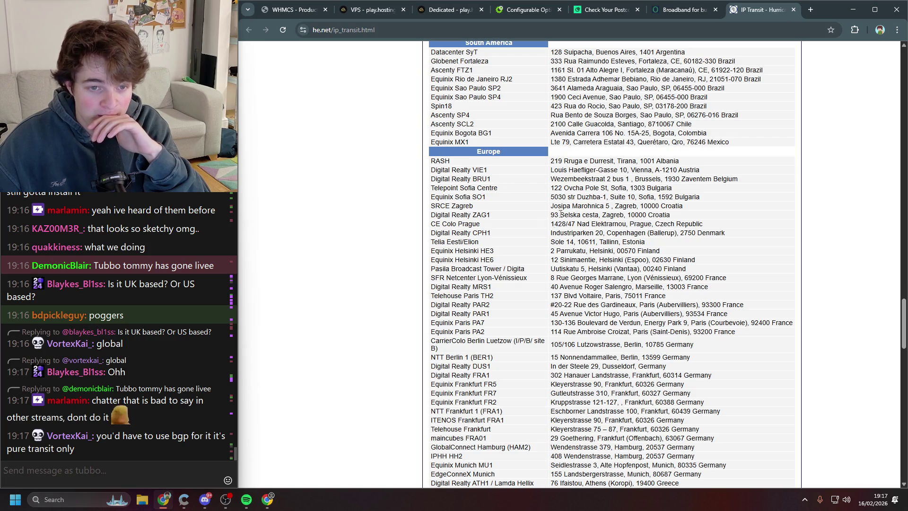
Step: Find 'UK' on the IP Transit page and step through its matches
key(ctrl+f)
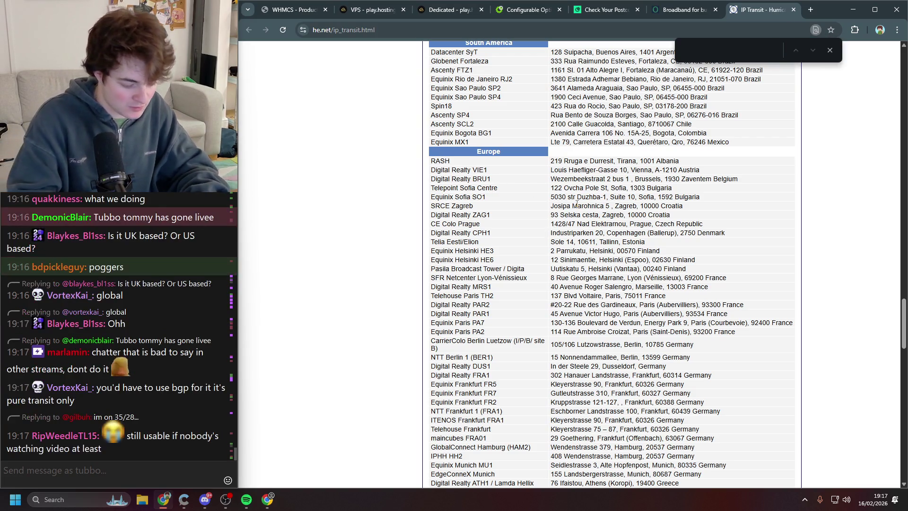
text(UK)
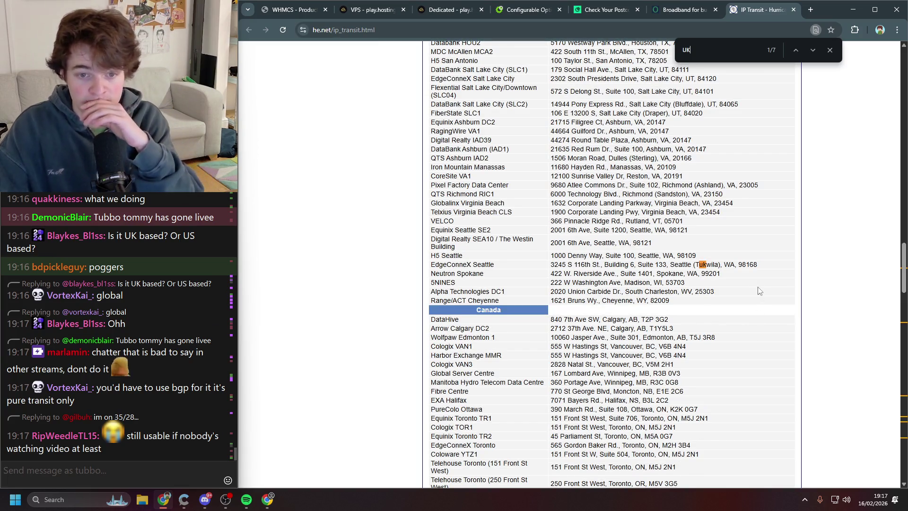
click(812, 50)
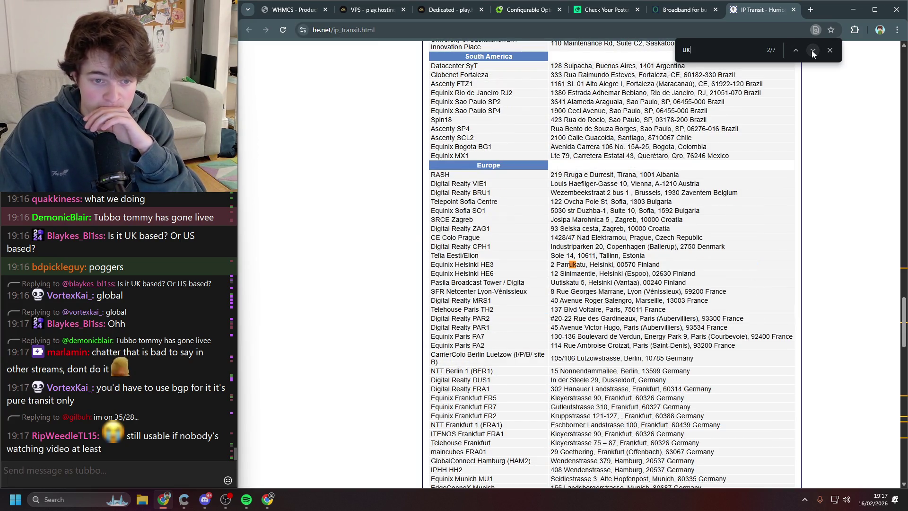
click(811, 50)
click(812, 50)
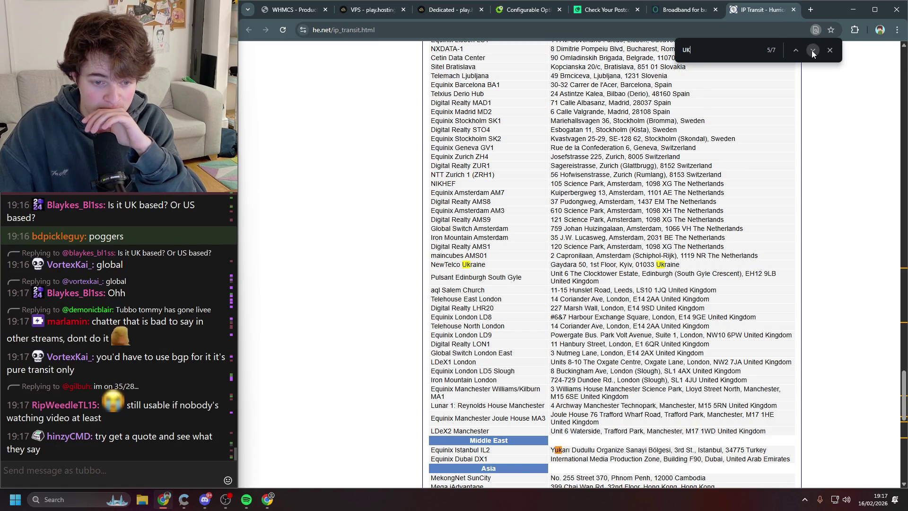
click(813, 51)
click(812, 51)
click(812, 51)
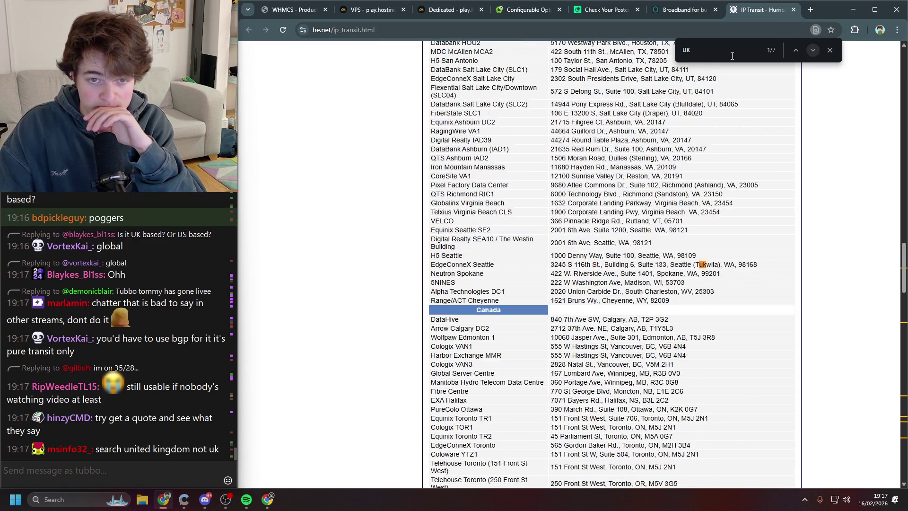
Step: Change the page search to 'London' and cycle through its 19 matches
triple_click(731, 55)
text(Lo)
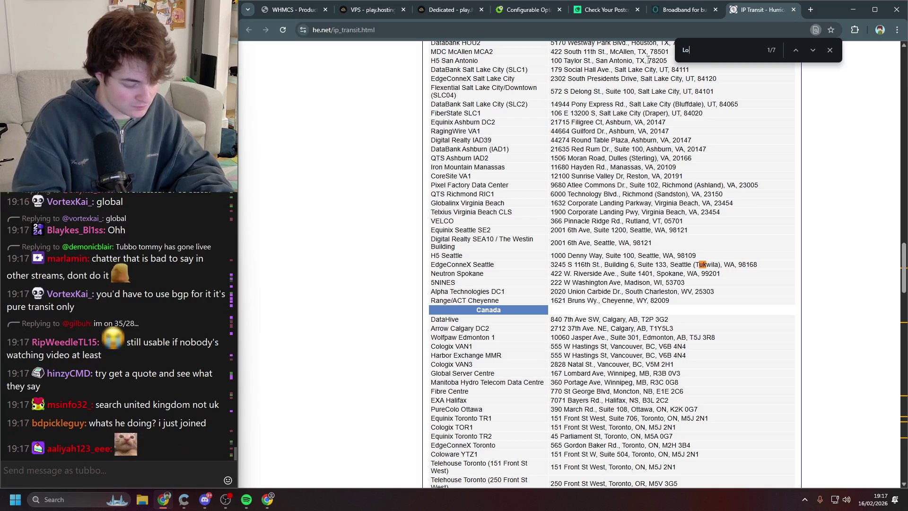
text(ndon)
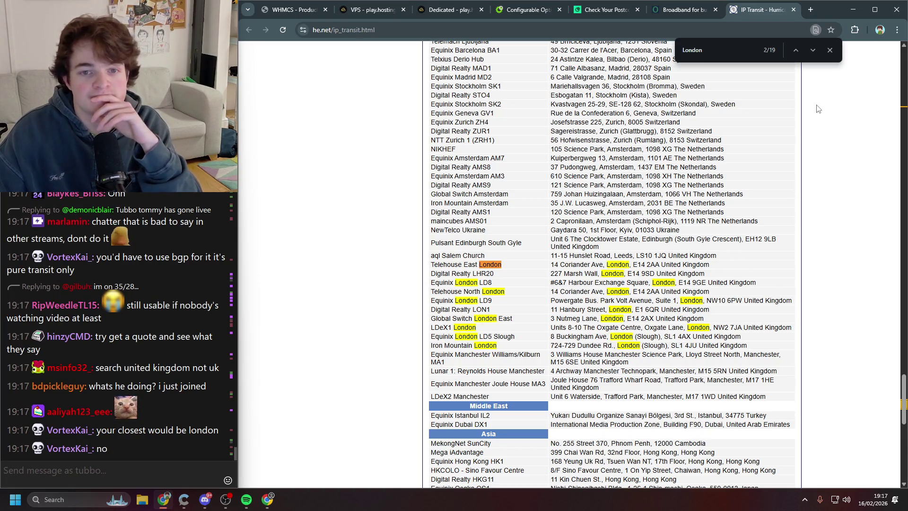
double_click(812, 50)
double_click(812, 50)
click(813, 50)
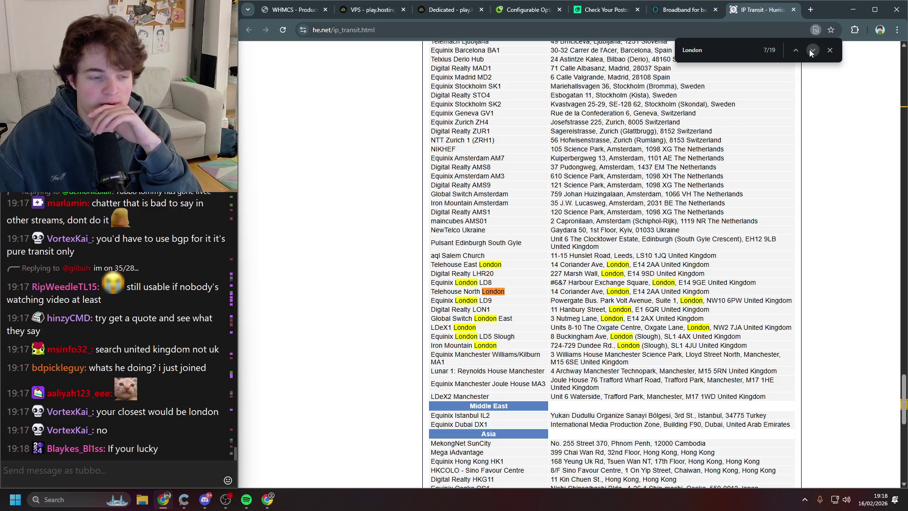
double_click(812, 49)
click(812, 50)
click(812, 50)
double_click(812, 50)
click(812, 50)
double_click(812, 50)
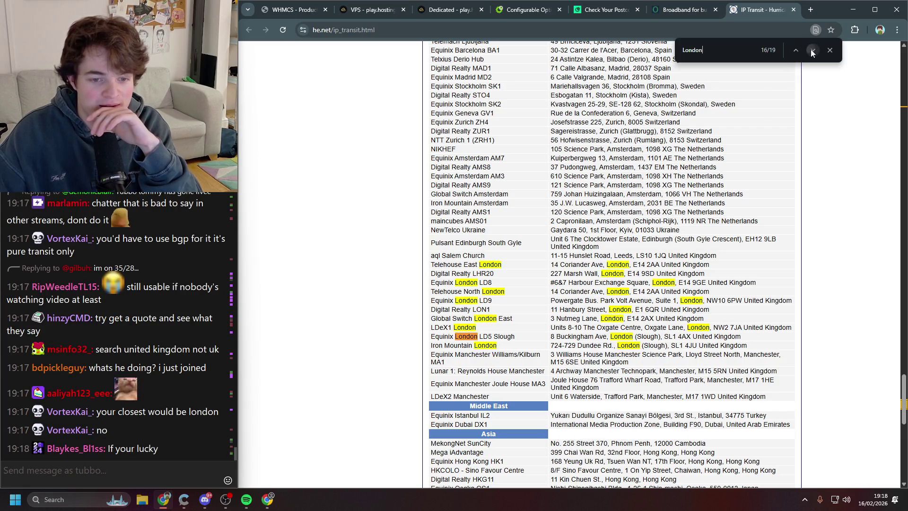
double_click(812, 50)
double_click(813, 50)
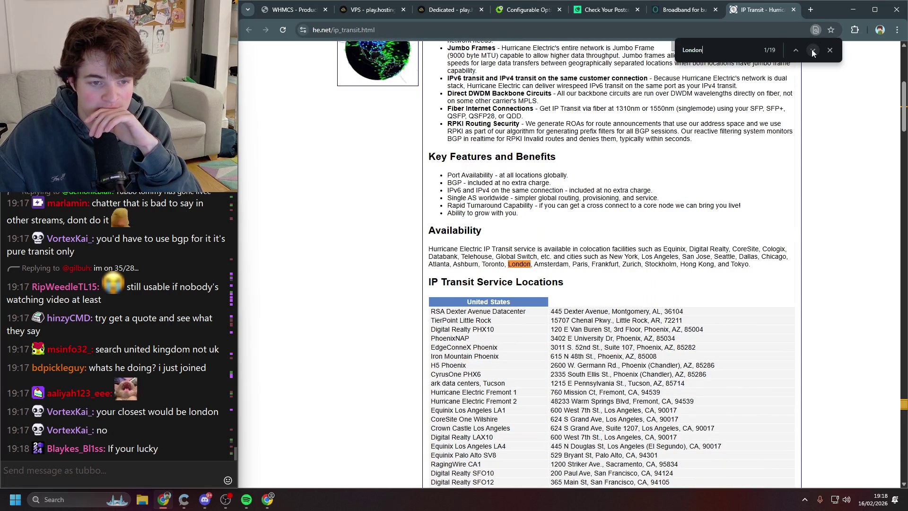
Step: Jump back to the UK London datacenter matches, then scroll to the page top
scroll(541, 281, down, 4)
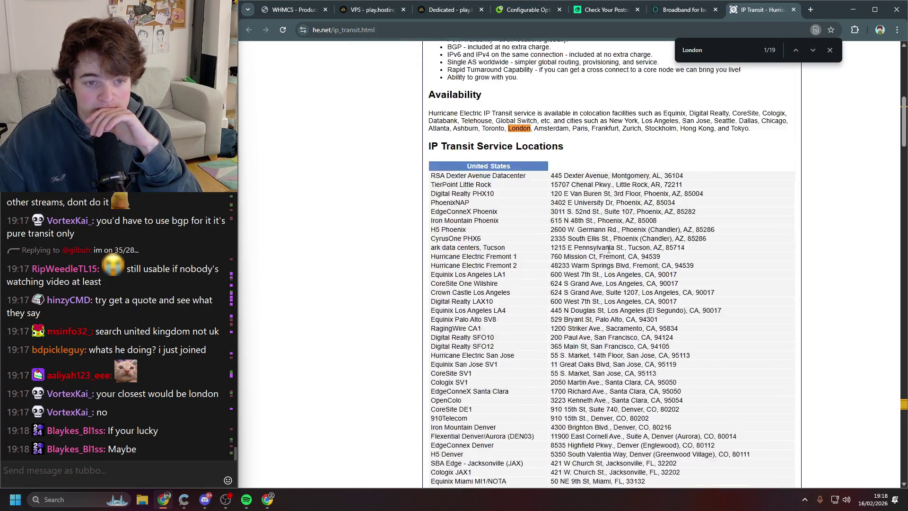
click(796, 50)
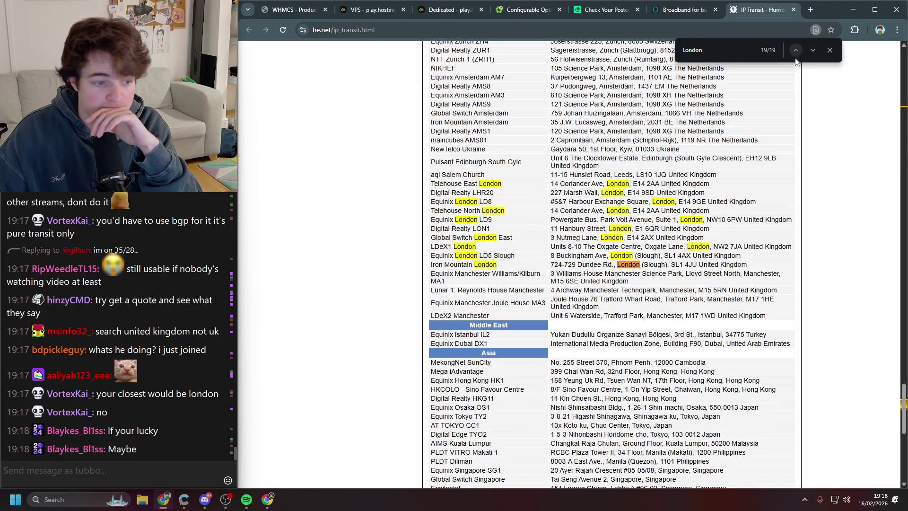
scroll(826, 272, up, 1)
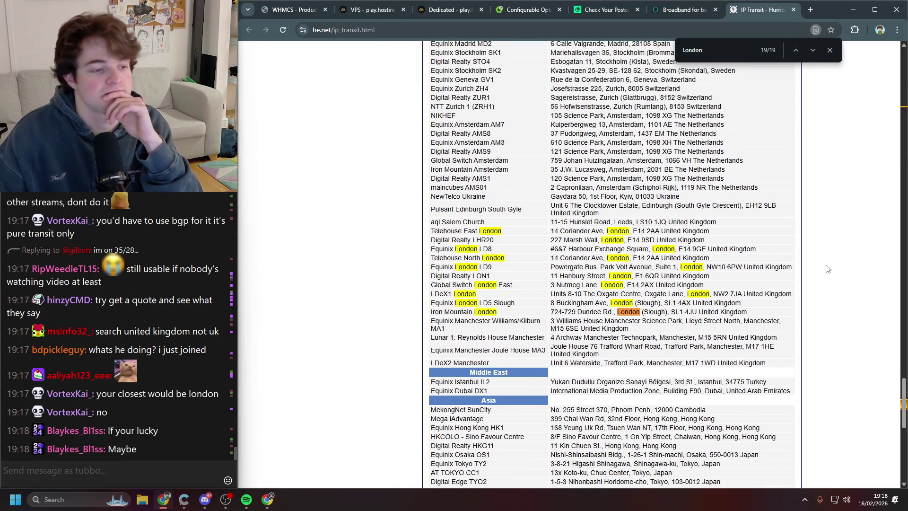
scroll(793, 353, up, 7)
scroll(794, 353, up, 15)
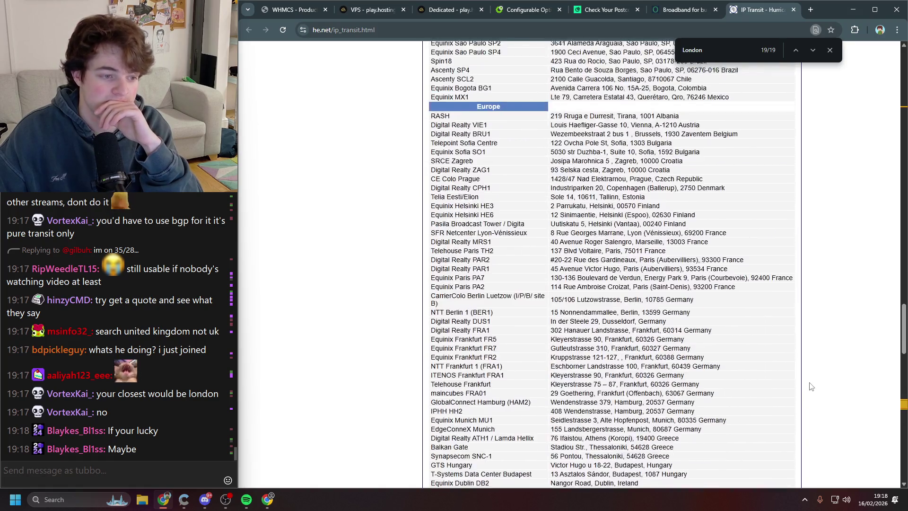
scroll(803, 381, up, 20)
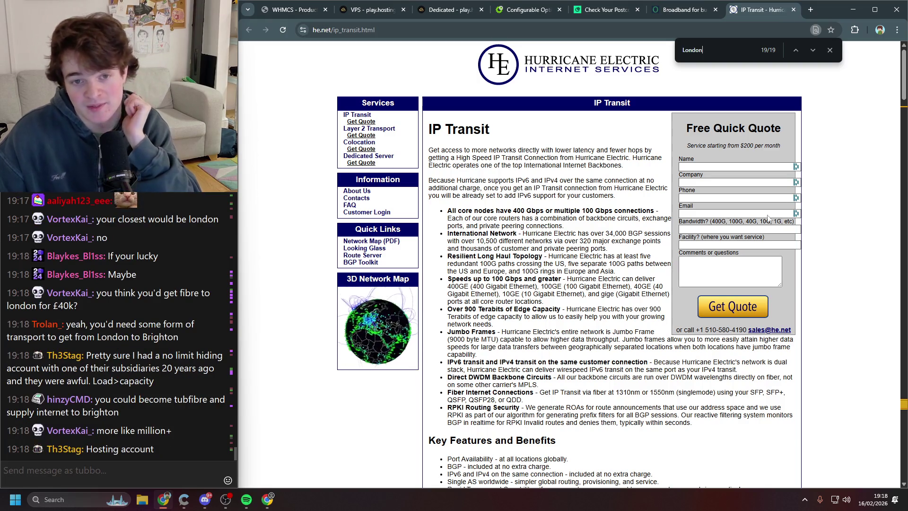
Step: Close the IP Transit, YouFibre checker, Openreach and WHMCS Configurable Options tabs
click(794, 9)
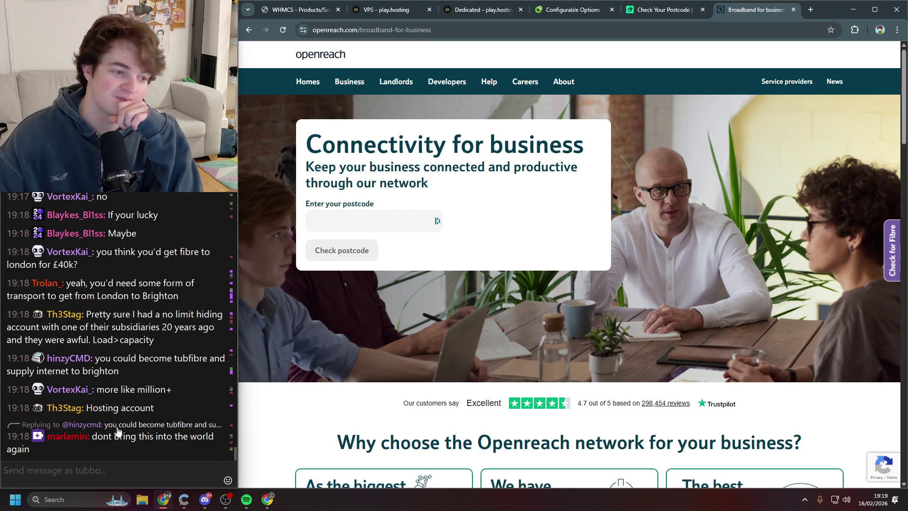
key(alt+Tab)
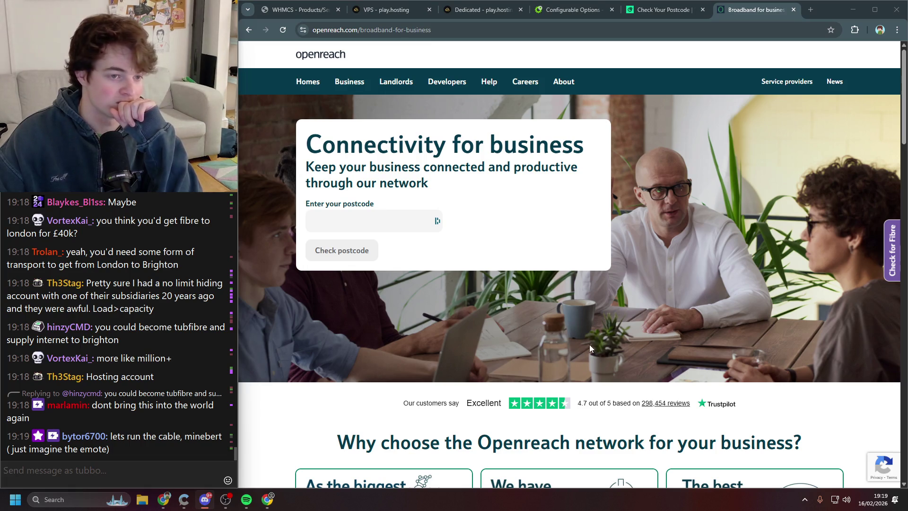
click(674, 11)
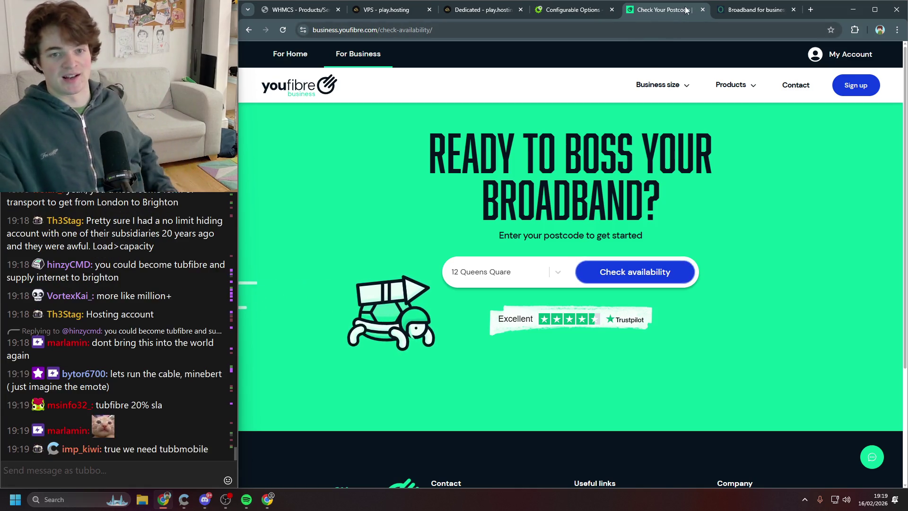
click(703, 10)
click(702, 10)
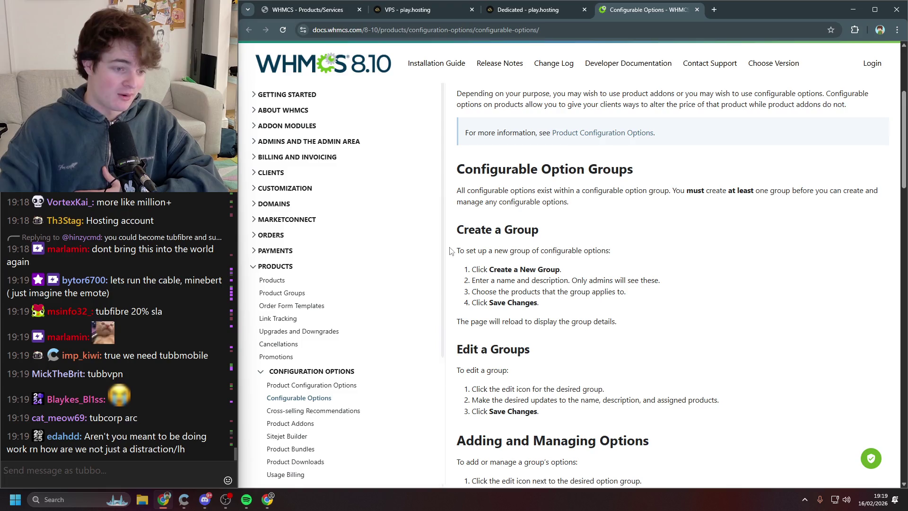
click(697, 9)
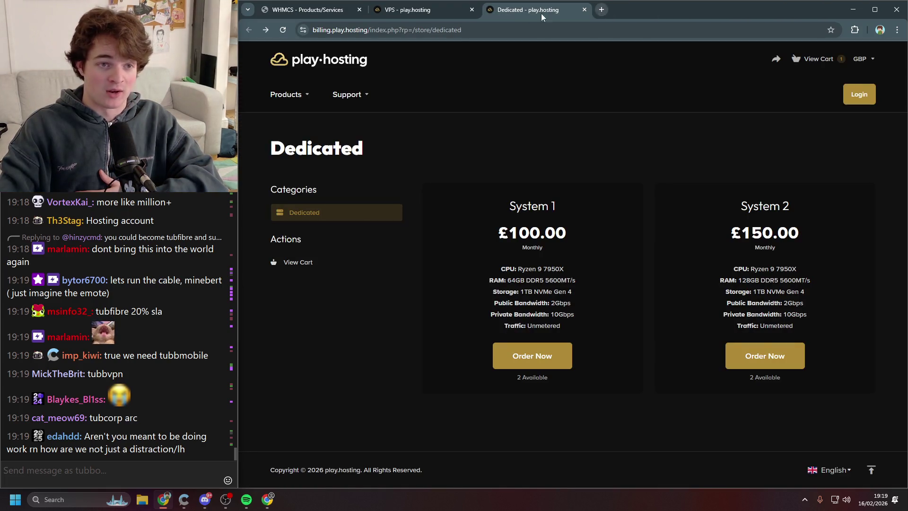
Step: Compare the VPS and Dedicated plan listings on the play.hosting storefront
click(297, 12)
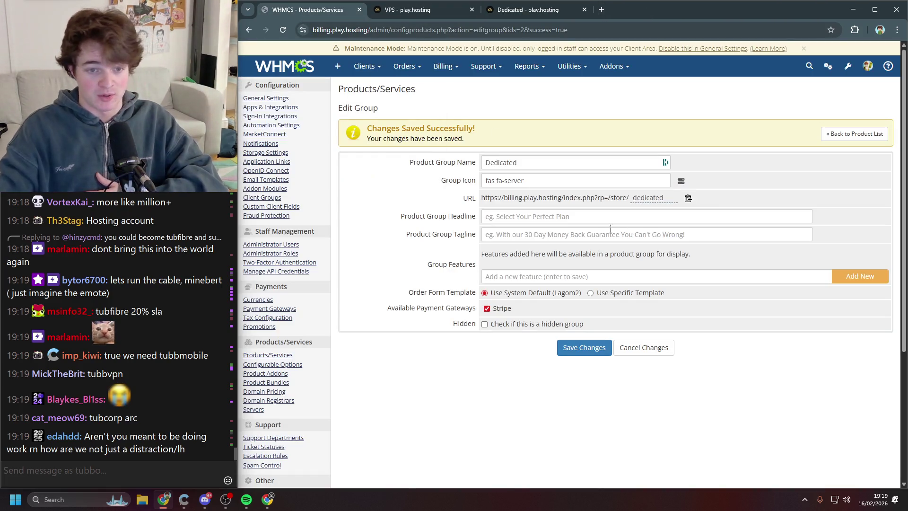
click(511, 4)
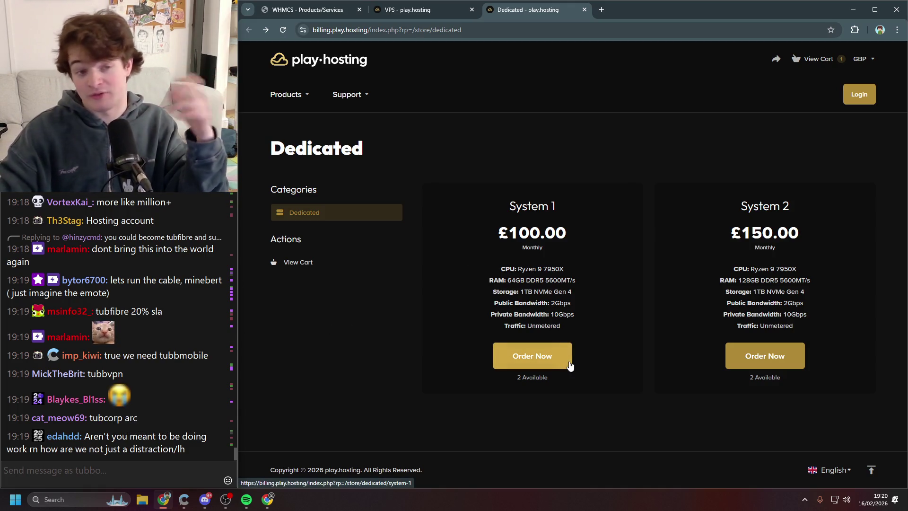
click(412, 2)
scroll(406, 158, down, 4)
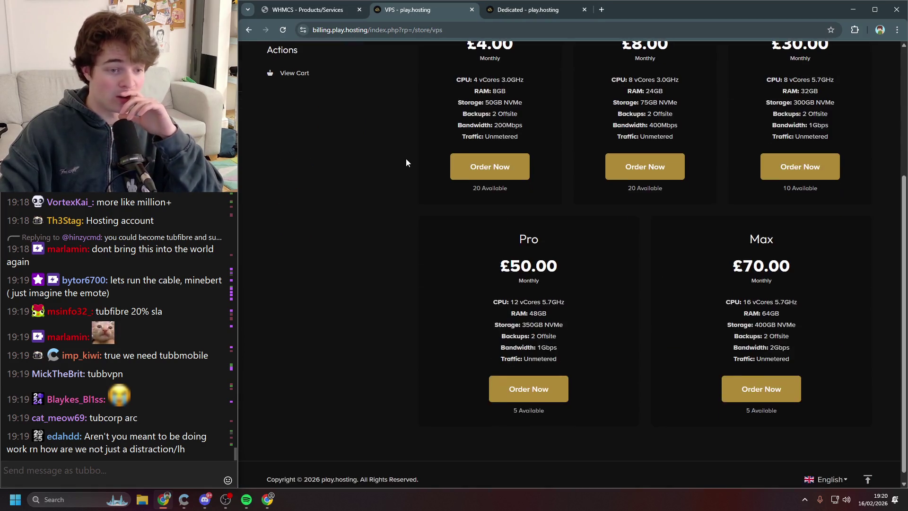
scroll(413, 157, up, 2)
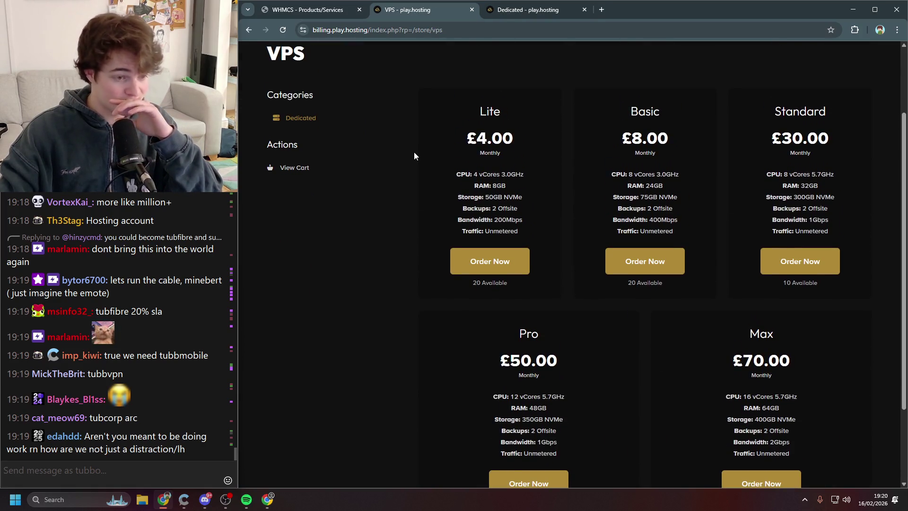
scroll(397, 179, down, 3)
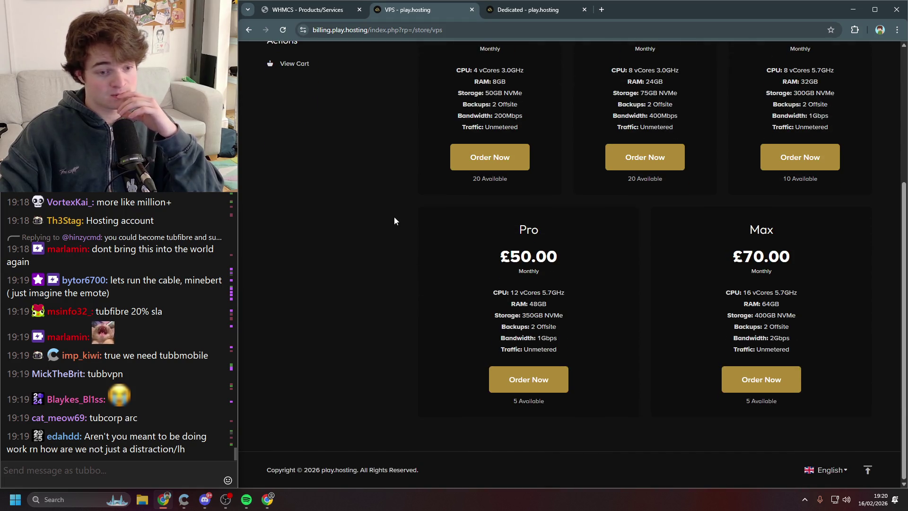
scroll(394, 220, up, 5)
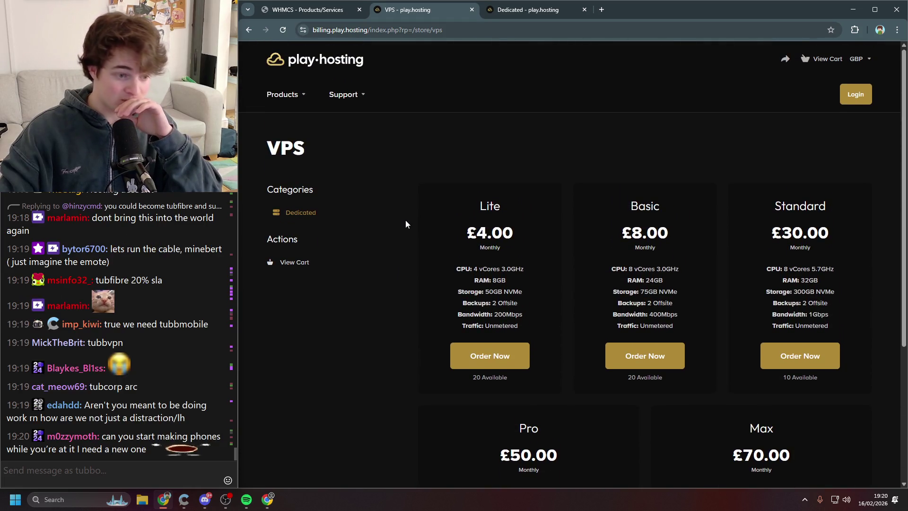
click(525, 10)
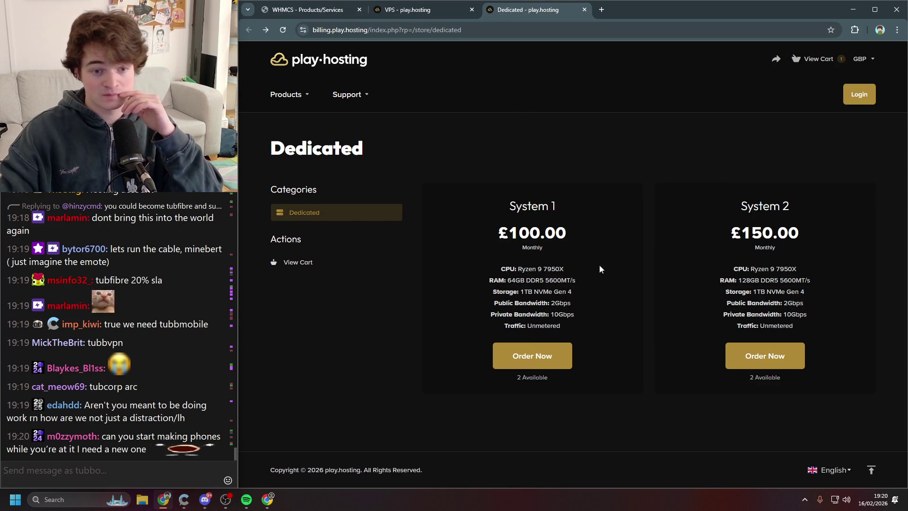
click(401, 10)
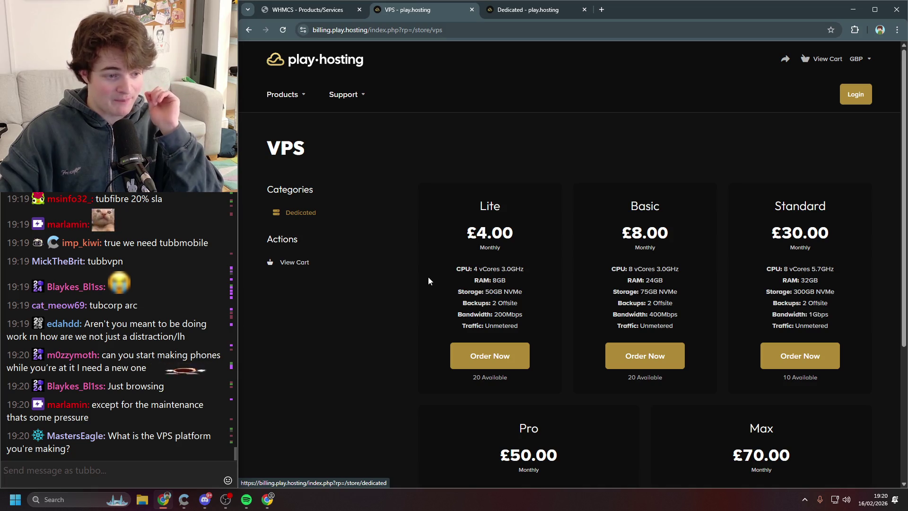
Step: Clear all Windows notifications from the notifications and calendar panel
click(880, 499)
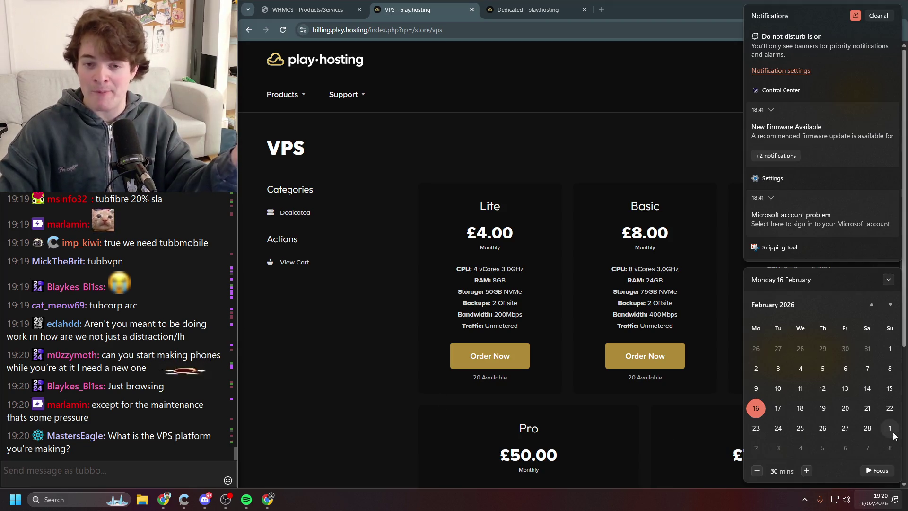
click(879, 15)
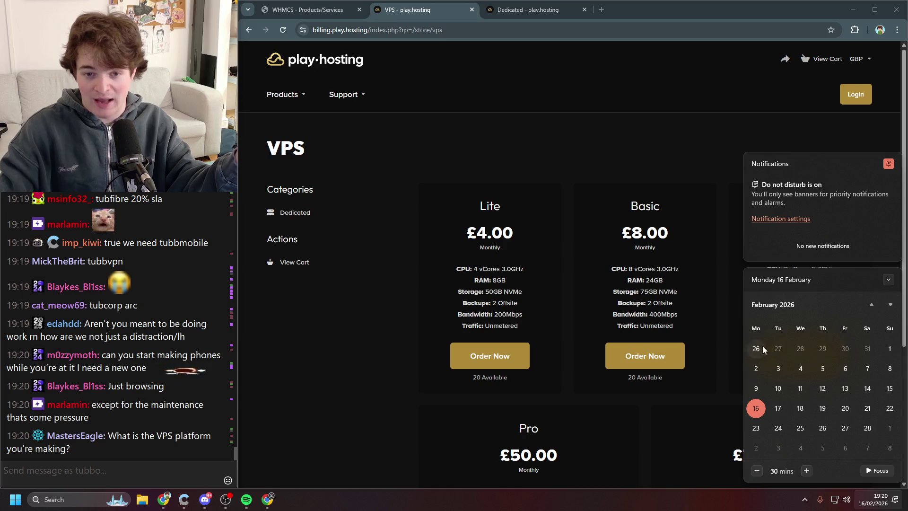
click(870, 500)
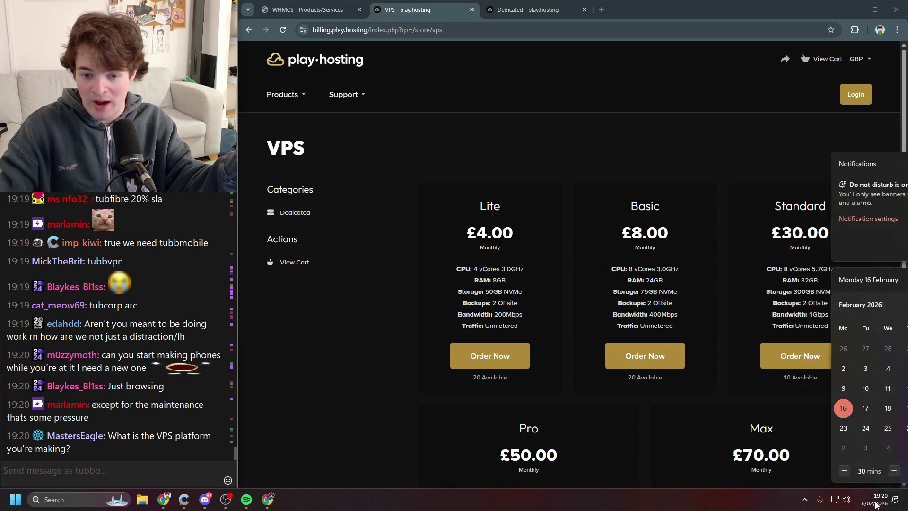
click(870, 500)
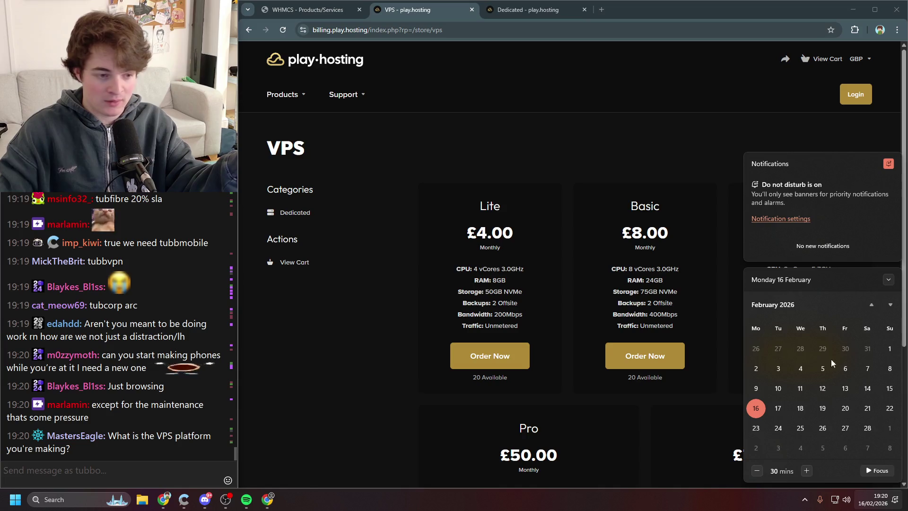
click(351, 430)
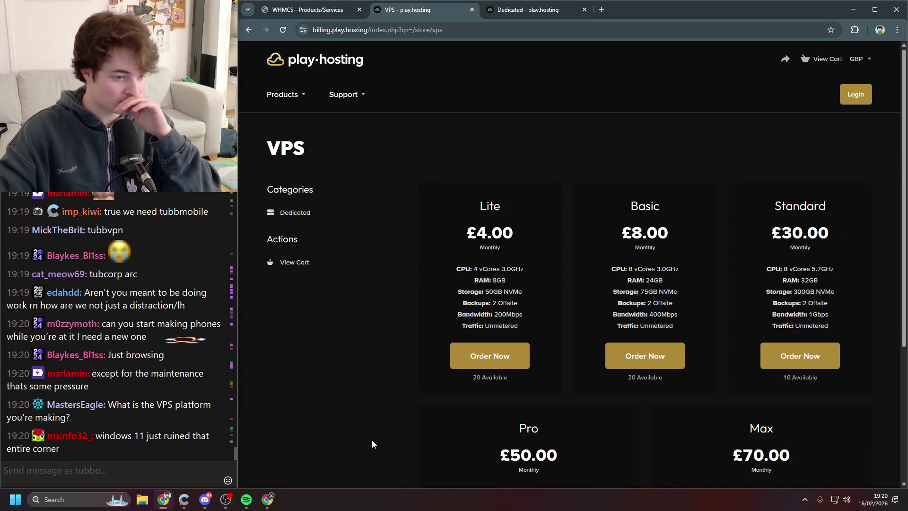
click(877, 506)
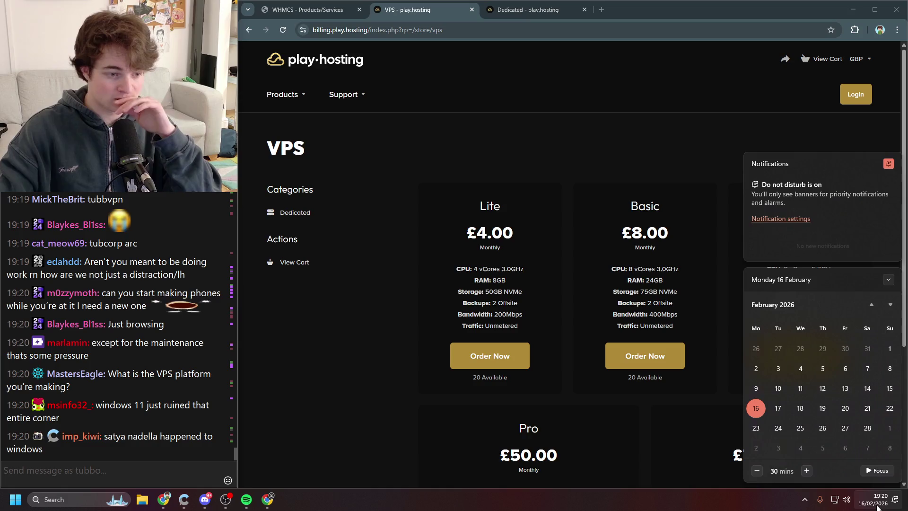
Step: Go via the Dedicated store page back to the WHMCS Dedicated group editor
click(503, 81)
click(519, 11)
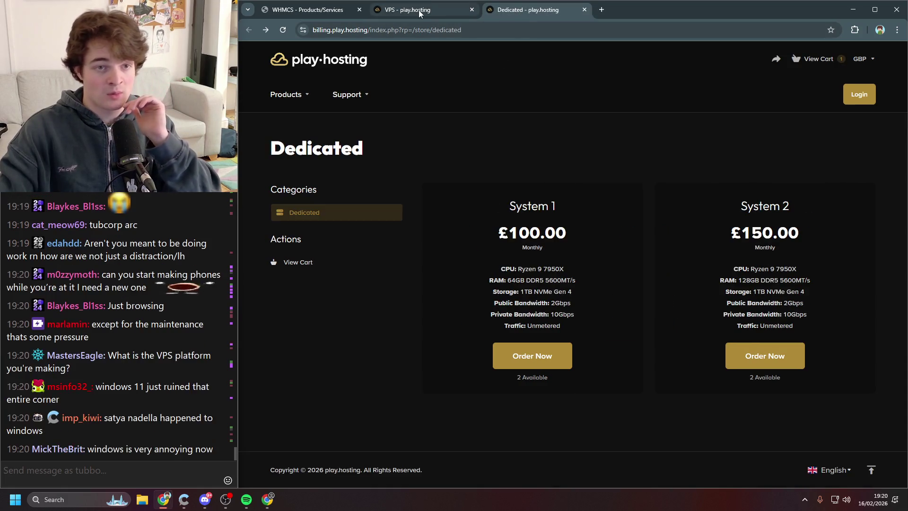
click(303, 10)
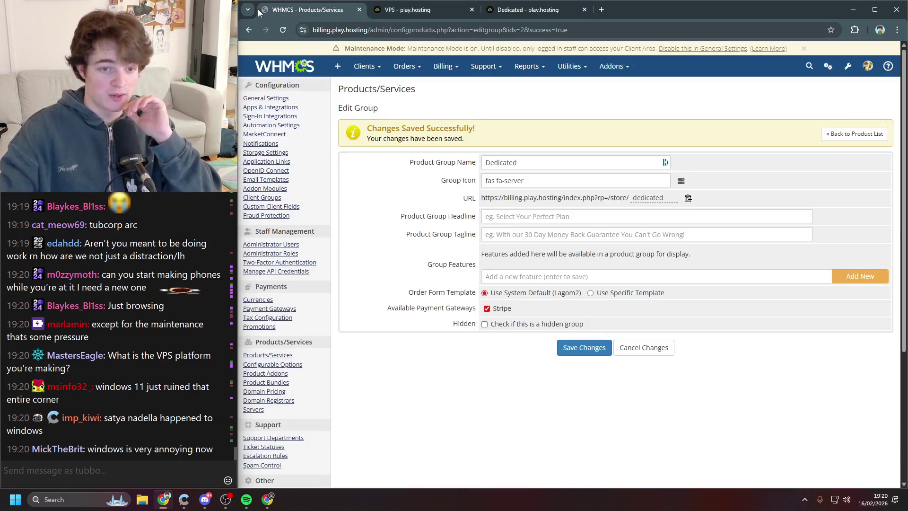
Step: Pass the admin password check with the saved password and start a new VPS group feature
click(868, 136)
click(561, 222)
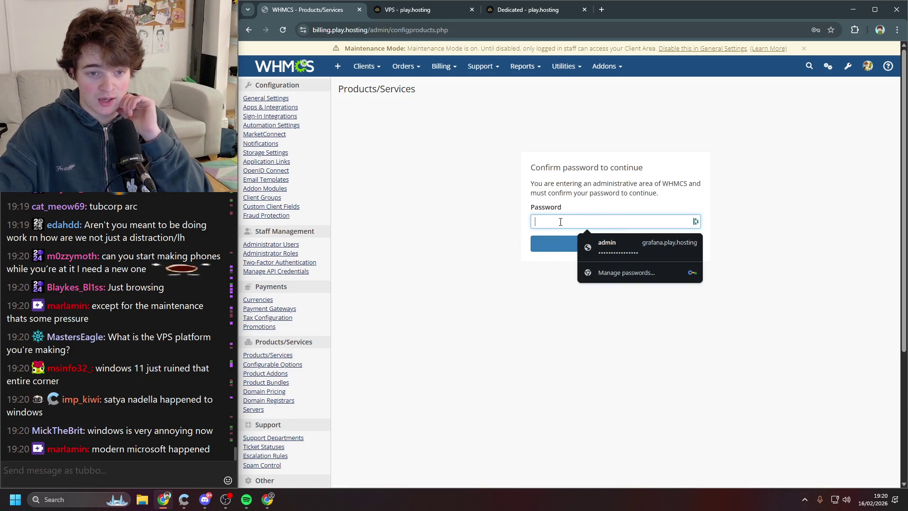
click(562, 266)
key(Return)
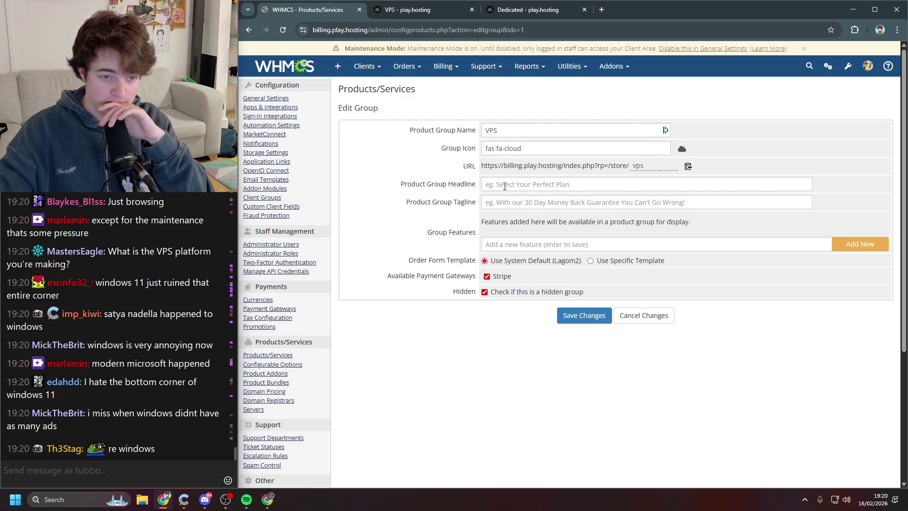
click(581, 241)
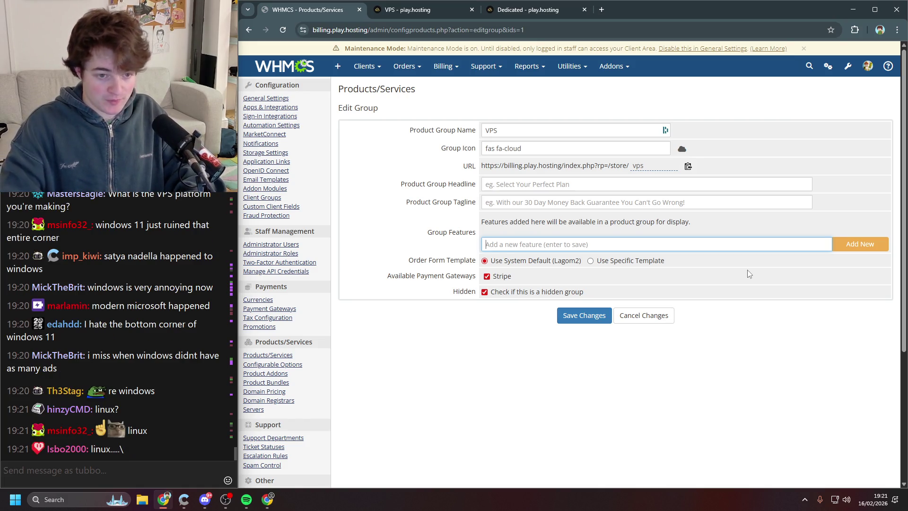
Step: Replace the '2 Offsite Backupos' feature text with 'Daily Backup'
text(2 Off)
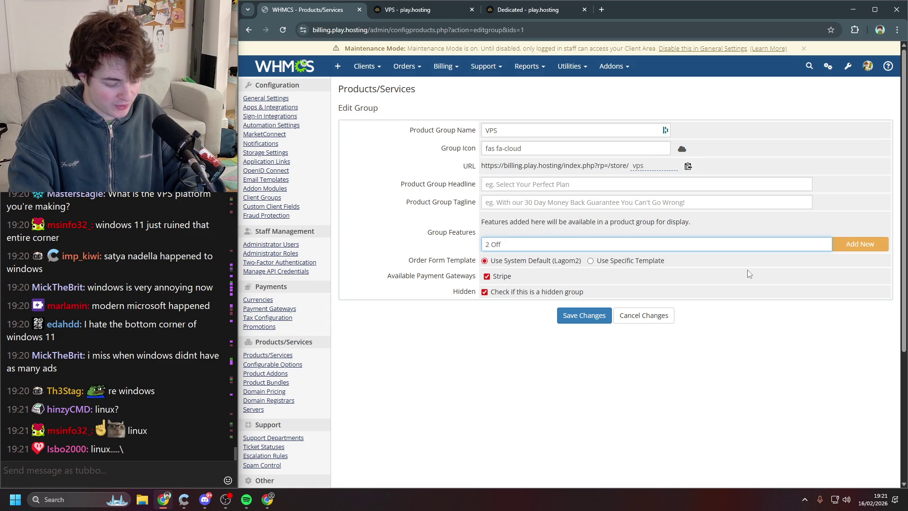
text(site Back)
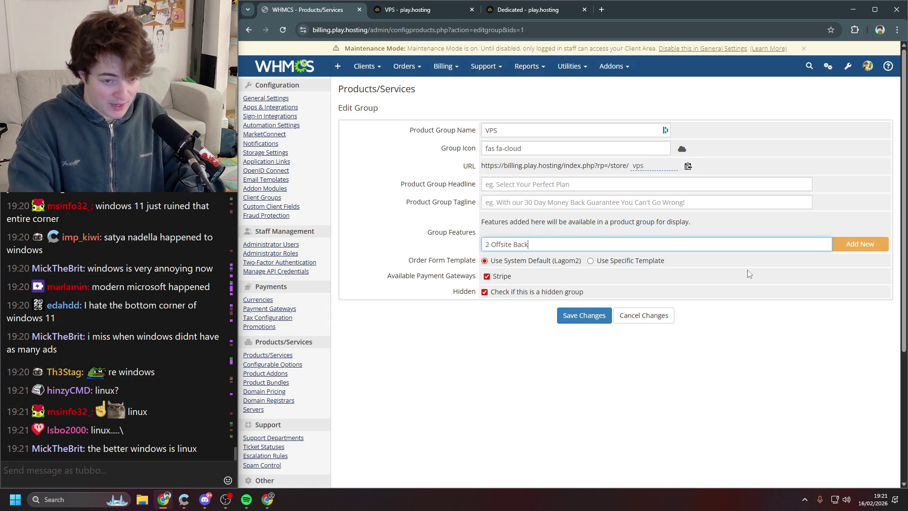
text(upos)
key(ctrl+a)
key(BackSpace)
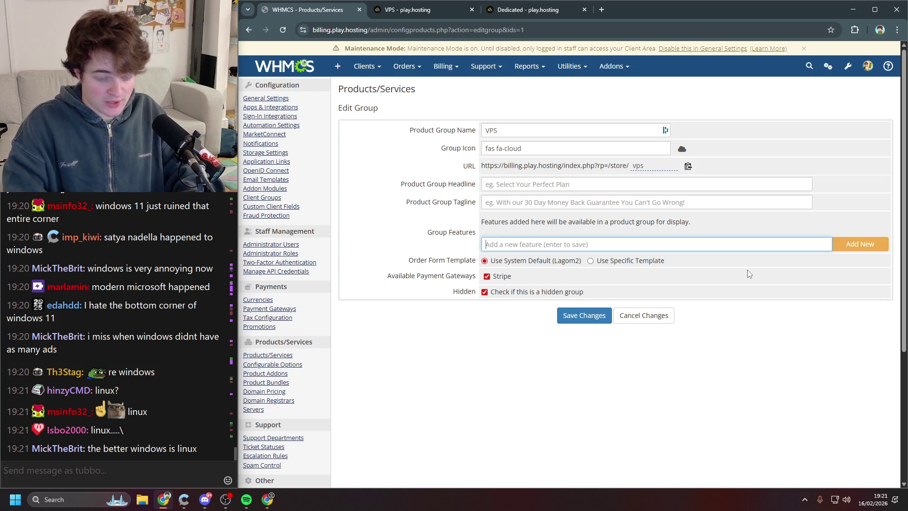
text(Daily)
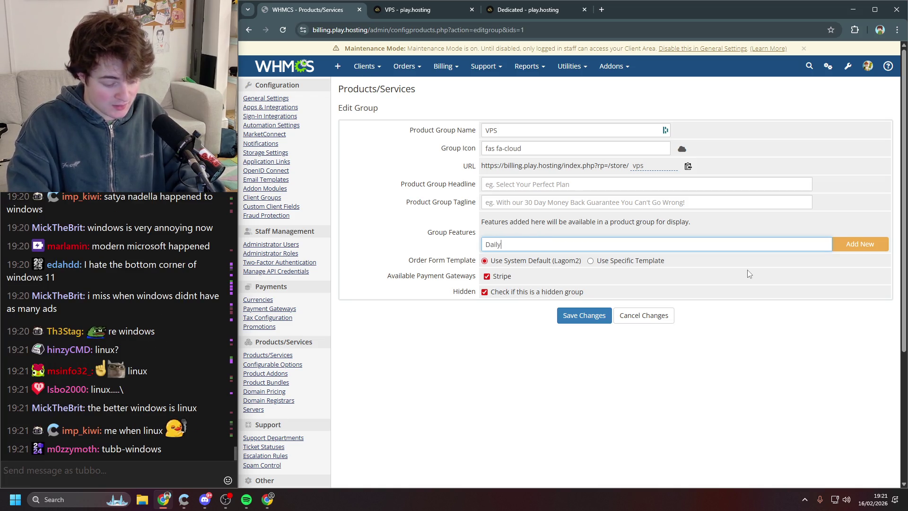
text( Backup)
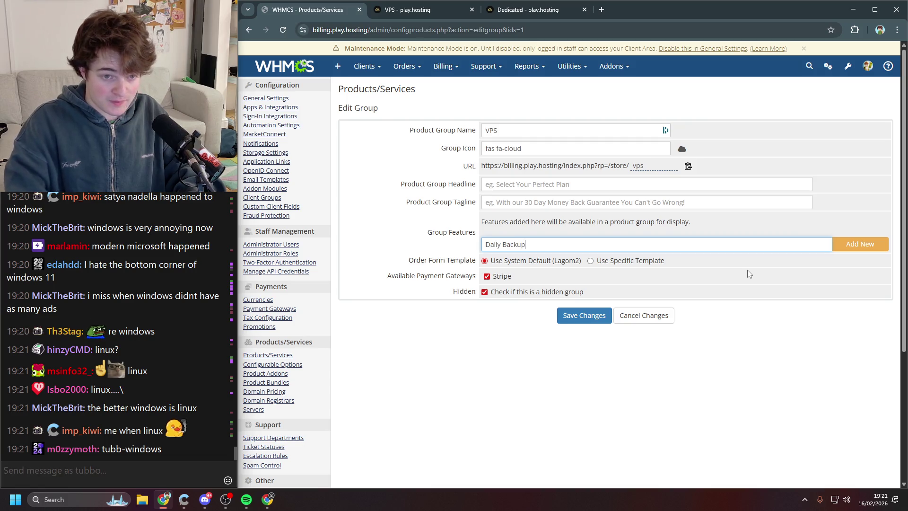
Step: Remove the inserted '/Scedualed' so the feature reads 'Daily Backups'
key(ctrl+Left)
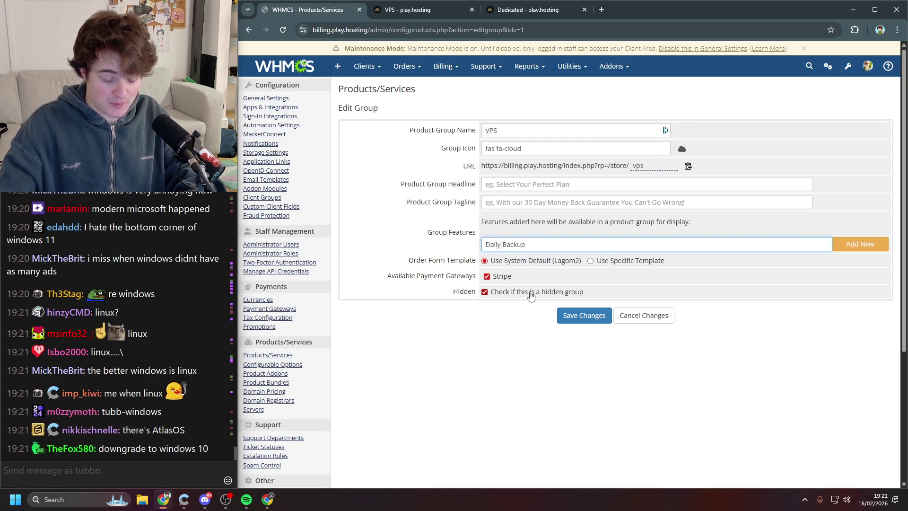
text(/Sc)
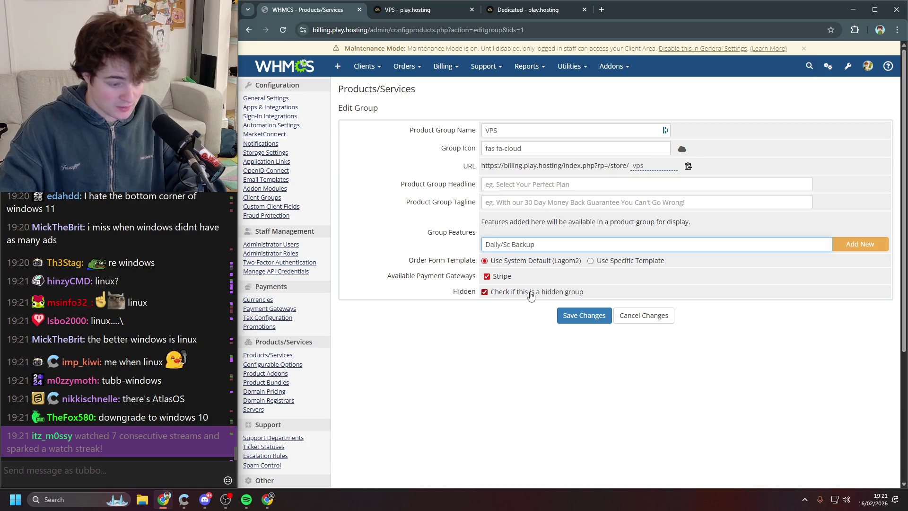
text(edualed)
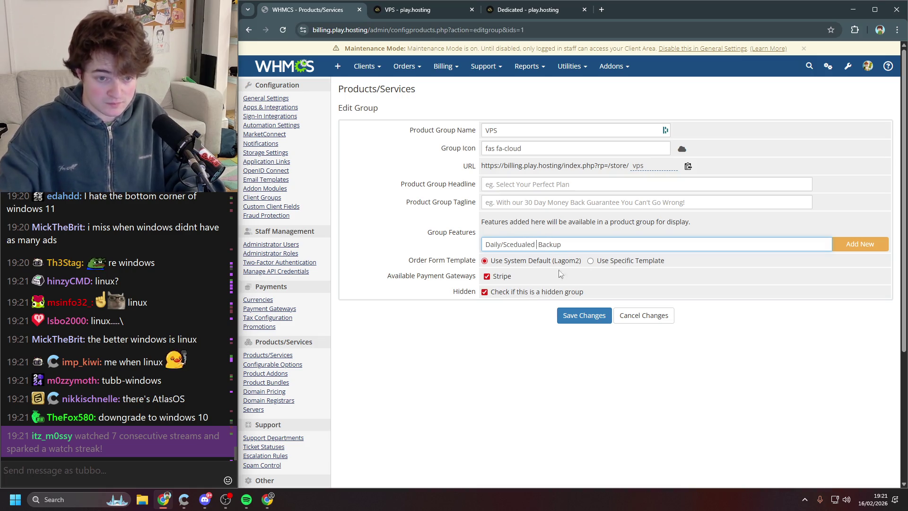
drag(535, 245, 445, 251)
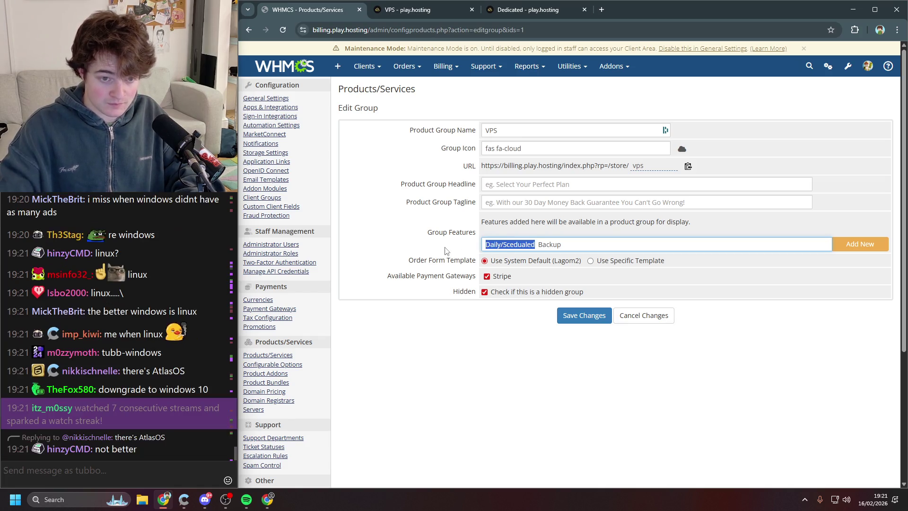
click(574, 245)
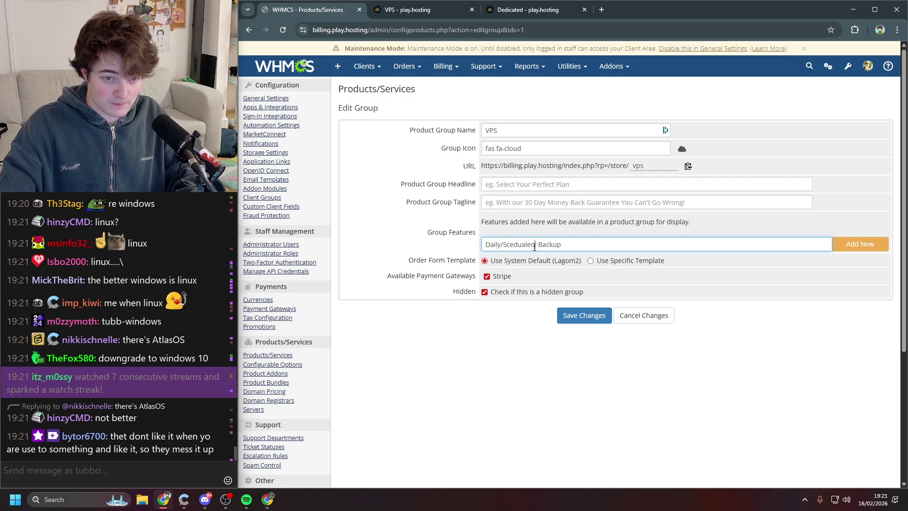
drag(535, 246, 502, 247)
key(BackSpace)
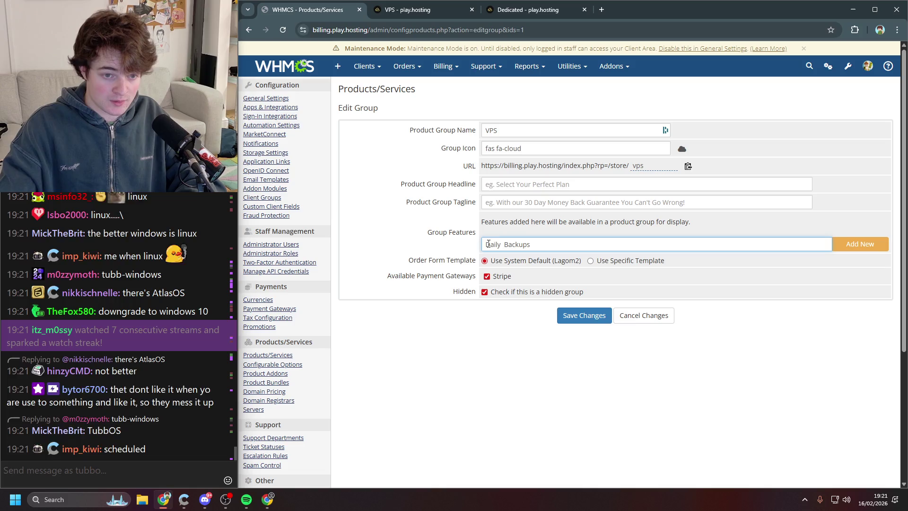
key(BackSpace)
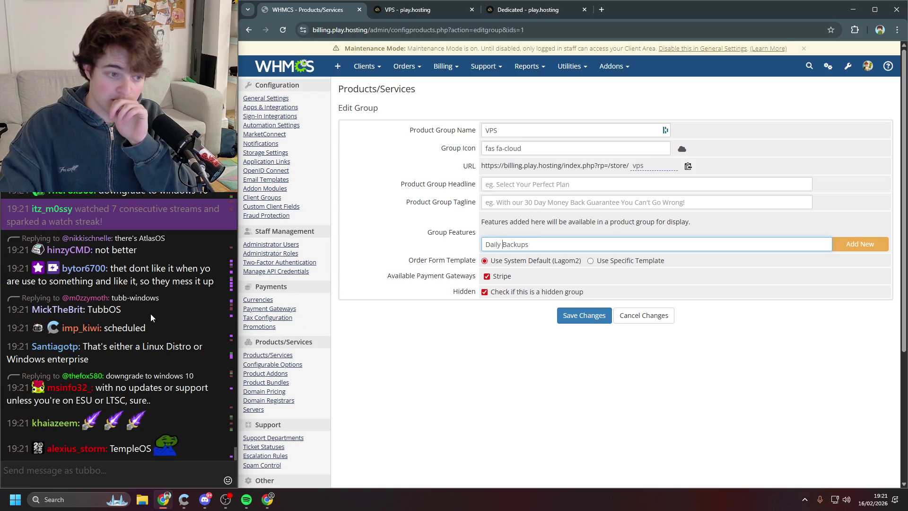
click(604, 7)
text(sche)
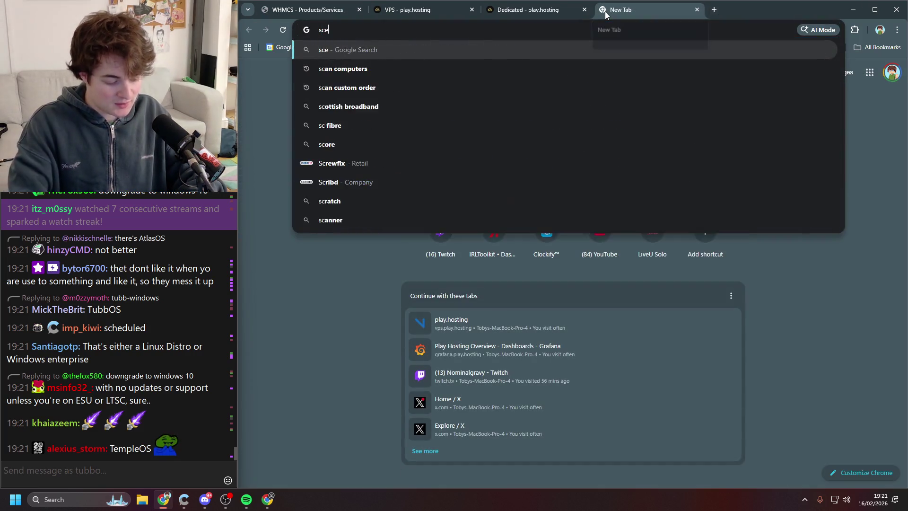
text(du)
click(373, 71)
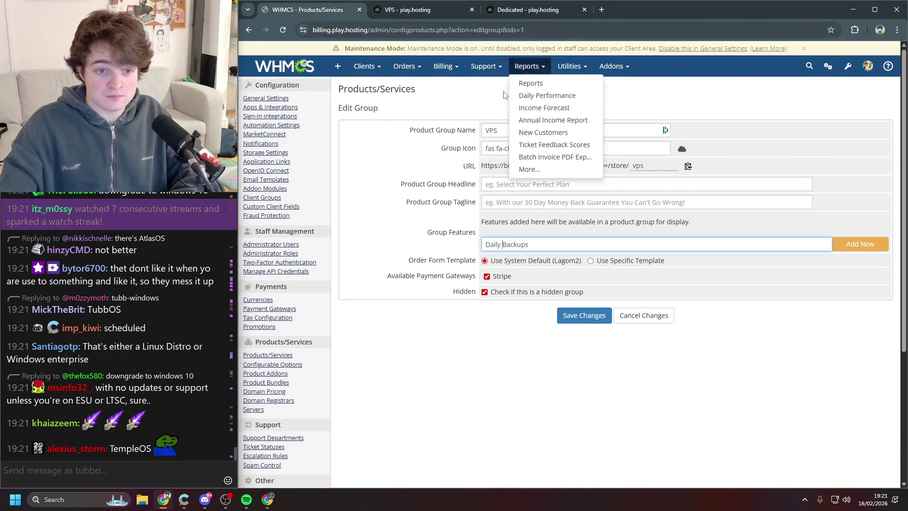
click(698, 9)
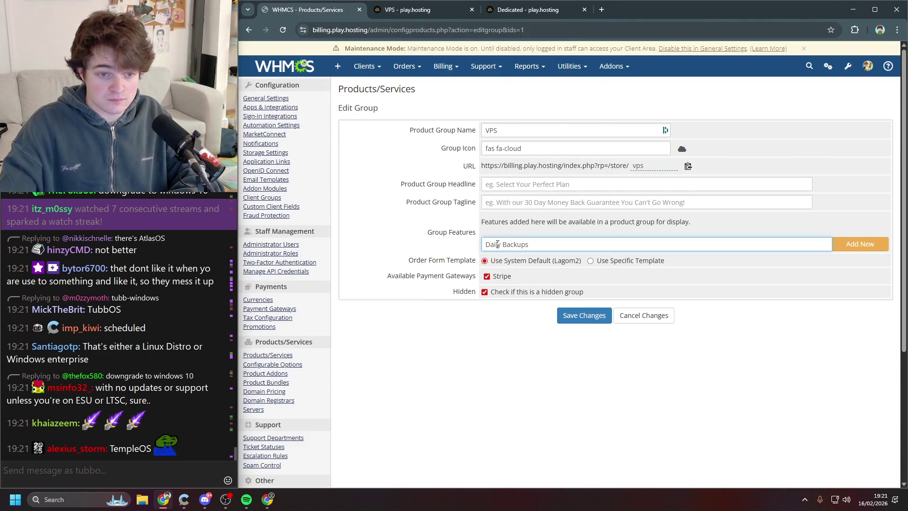
drag(494, 245, 485, 245)
text(Schedule)
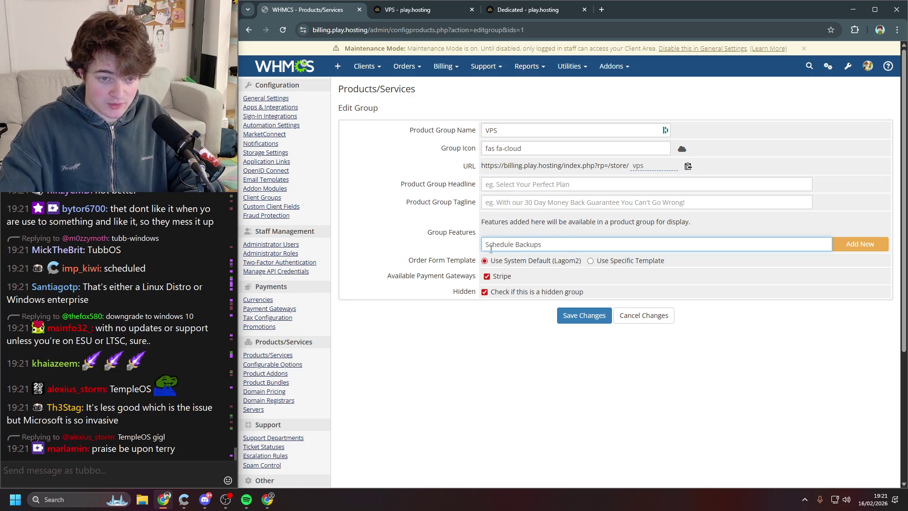
Step: Add Schedule Backups, IPv4 Compatable and IPv6 Compatable as VPS features, then spot the misspelling
key(Return)
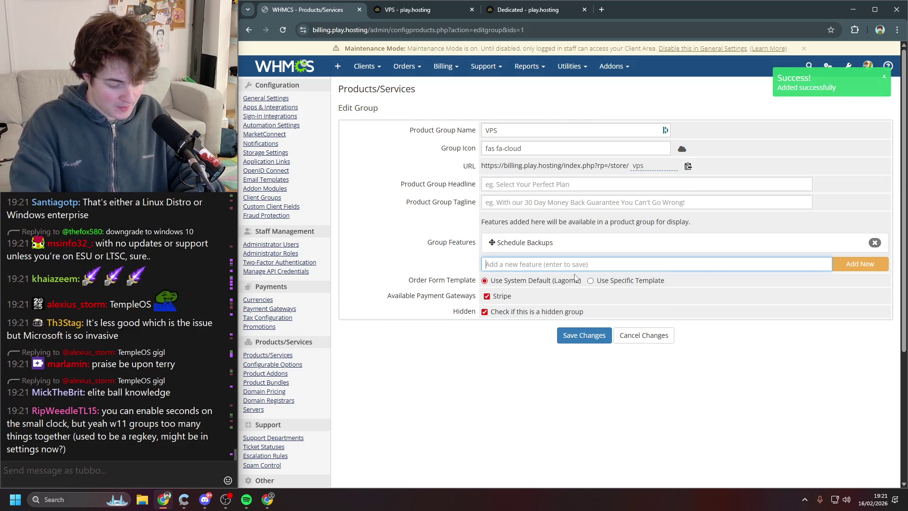
text(IPv4 Compatab)
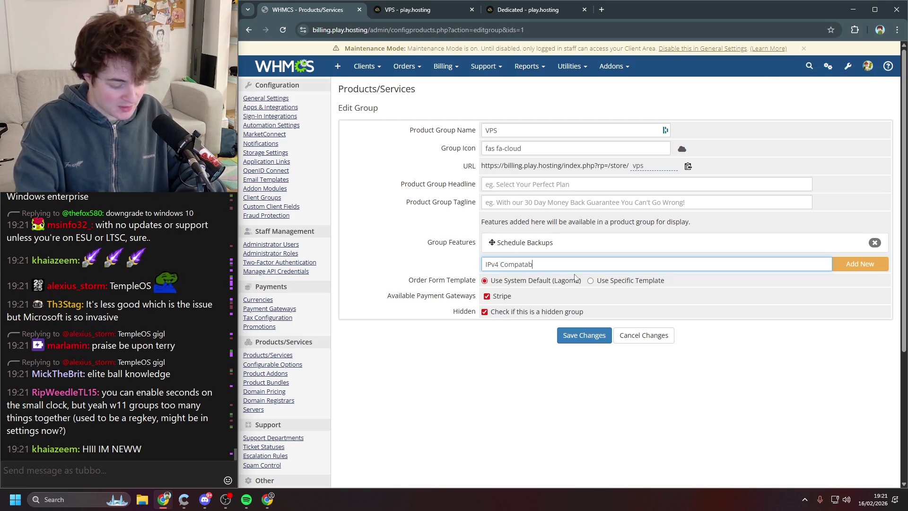
text( le)
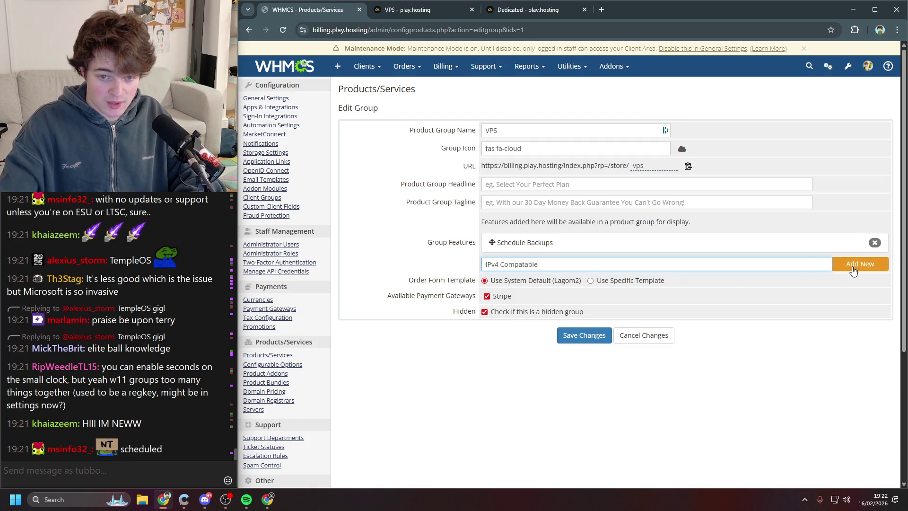
click(860, 264)
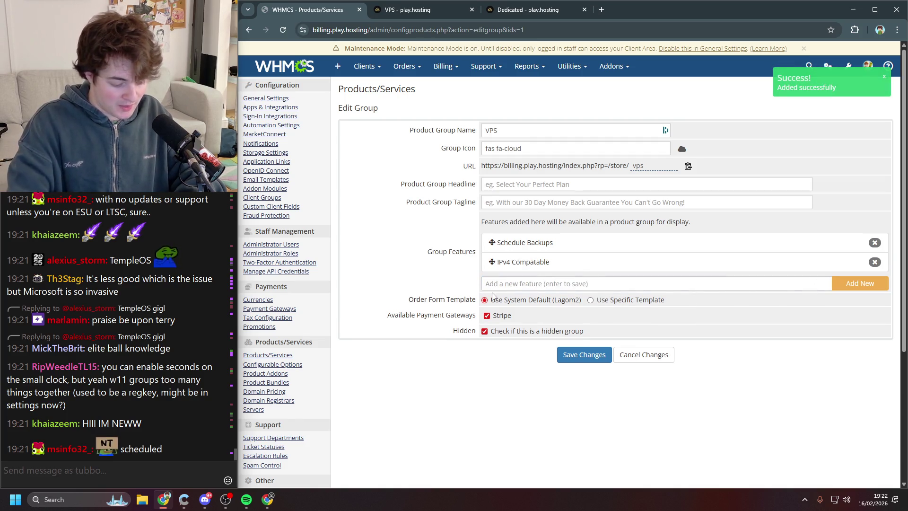
scroll(492, 296, down, 4)
scroll(492, 295, up, 4)
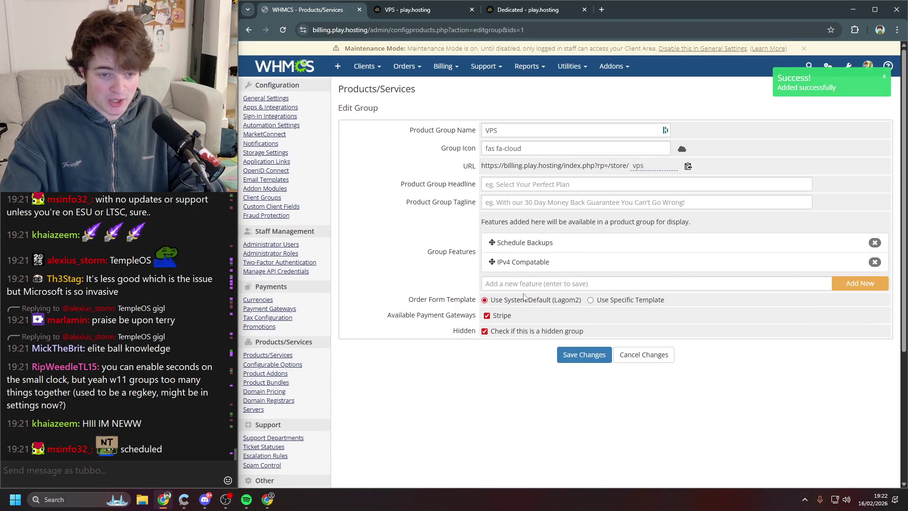
click(648, 284)
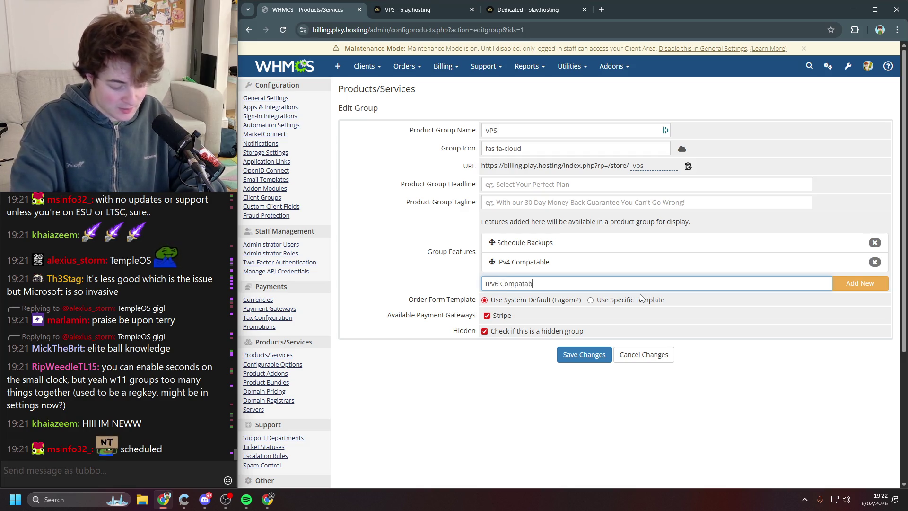
key(Return)
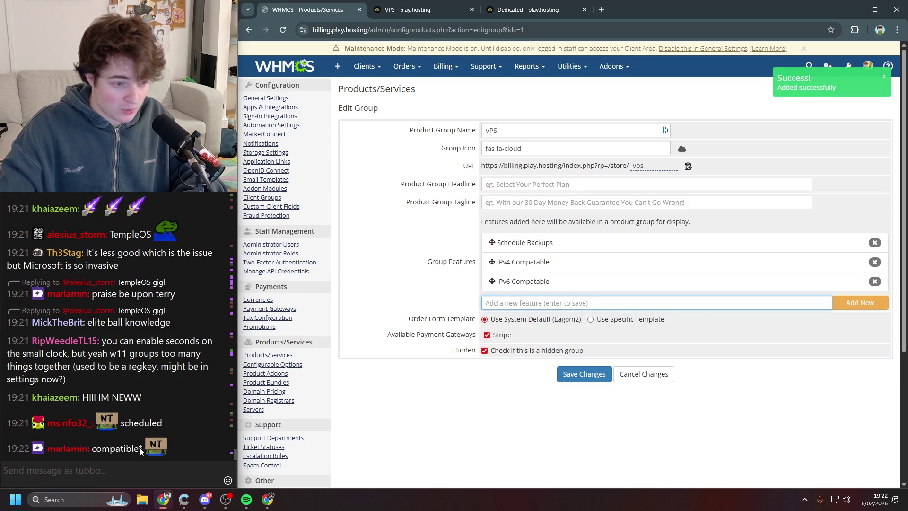
drag(140, 448, 95, 452)
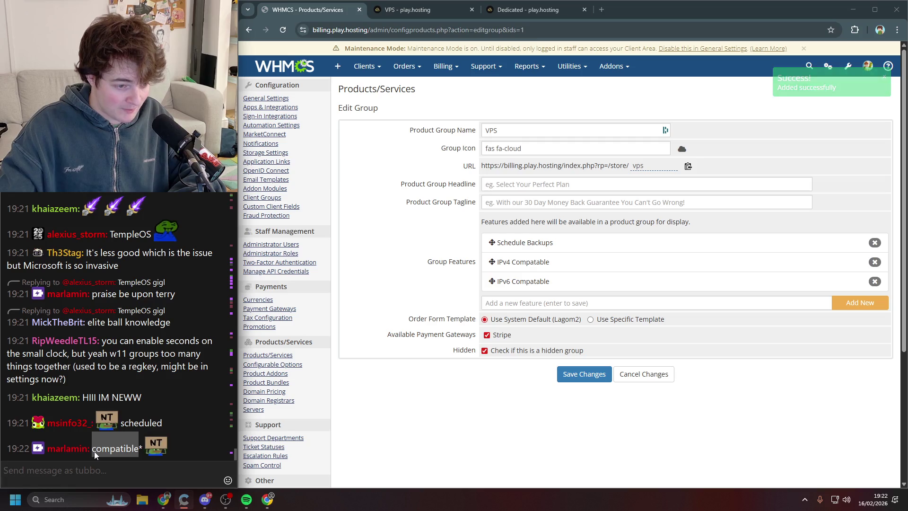
drag(828, 262, 548, 263)
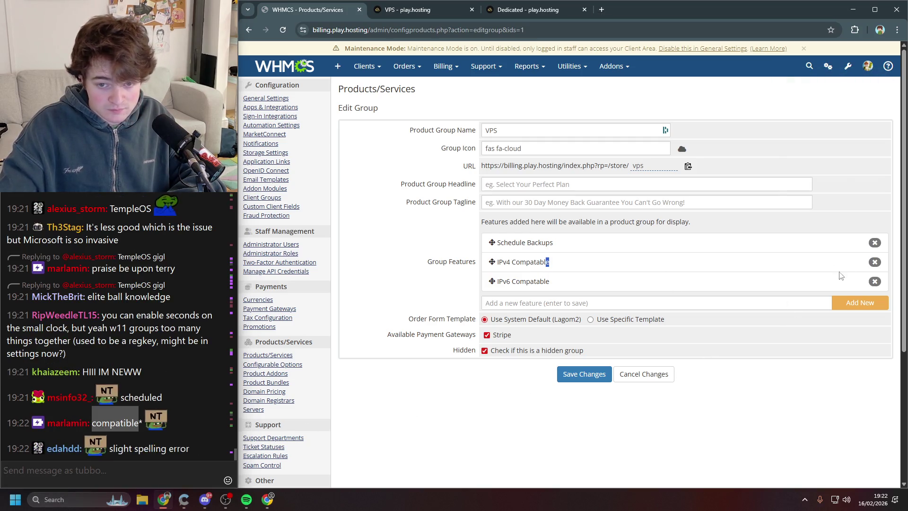
Step: Replace the misspelled entries with 'IPv4 Compatible' and 'IPv6 Compatible' features
click(875, 262)
click(875, 262)
click(550, 266)
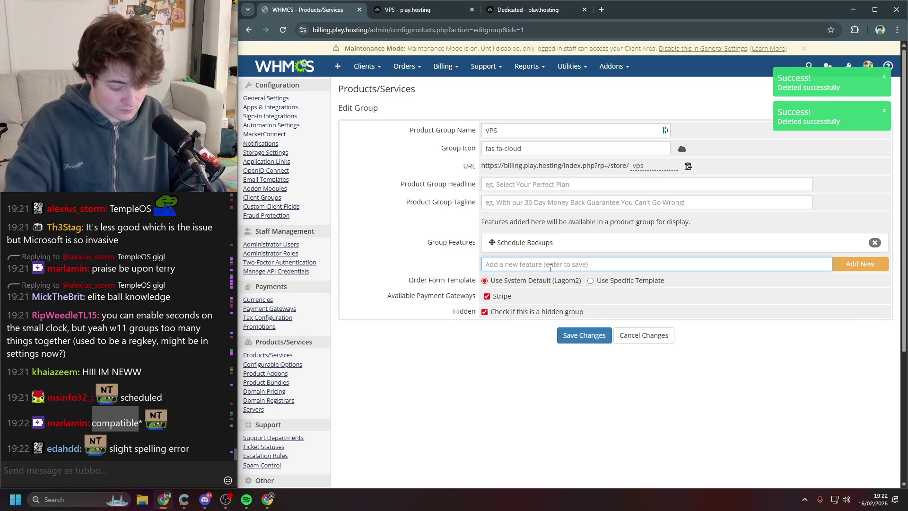
text(v4 compatible)
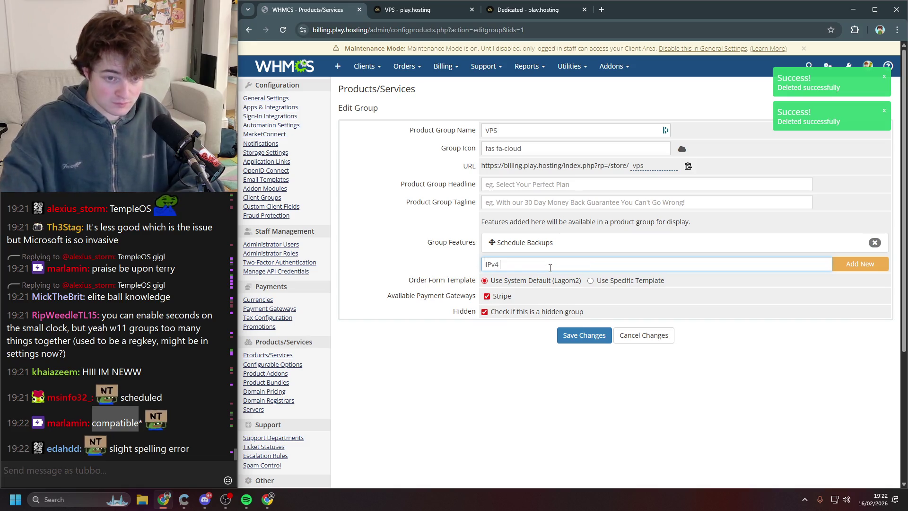
click(505, 265)
key(BackSpace)
text(Compatible)
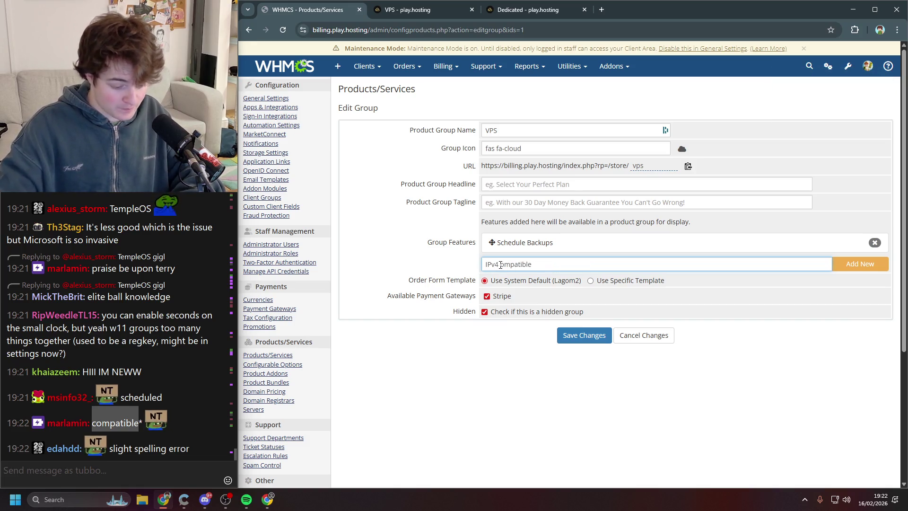
key(ctrl+z)
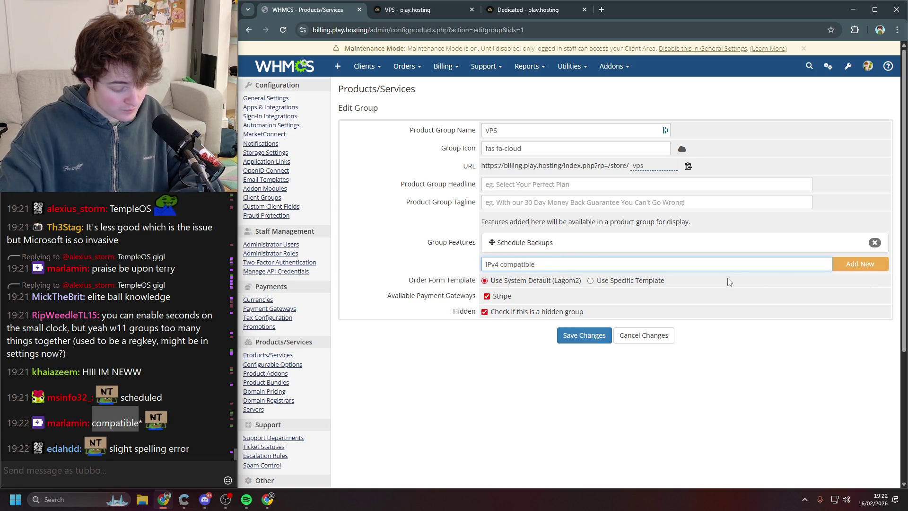
key(ctrl+y)
click(857, 267)
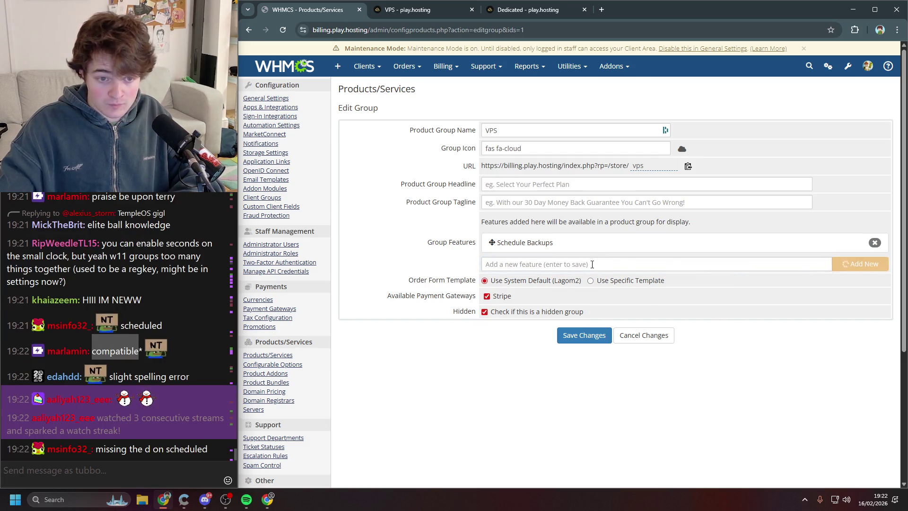
click(523, 285)
text(IPv)
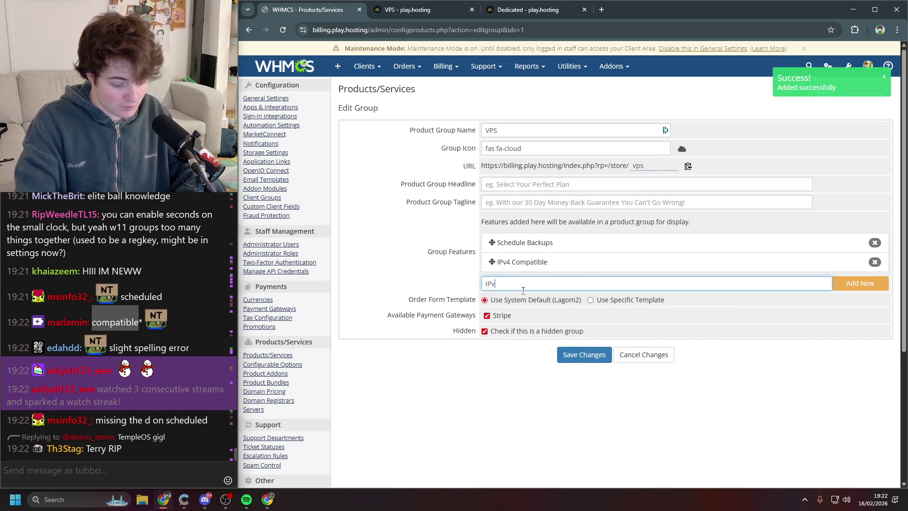
text(6 Compatible)
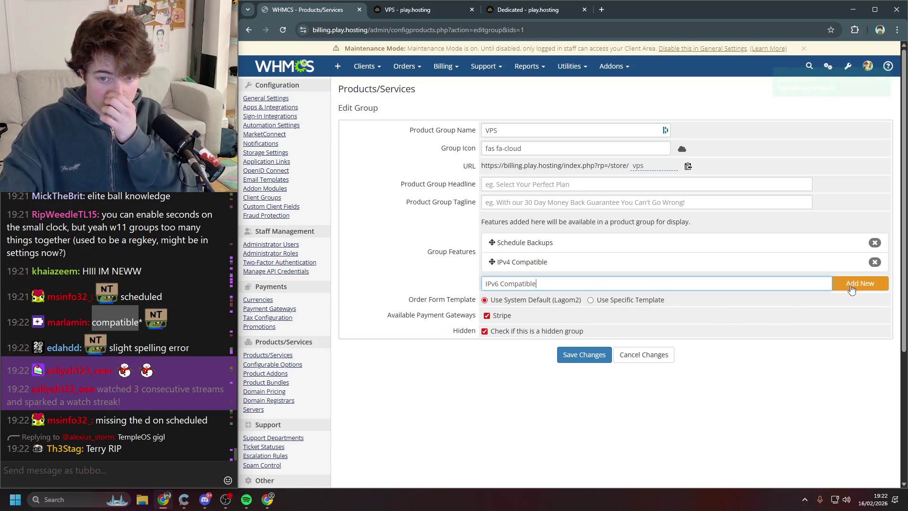
click(860, 283)
Step: Add 'Unmetered Traffic' with the spelling corrected, and save the VPS group
click(558, 303)
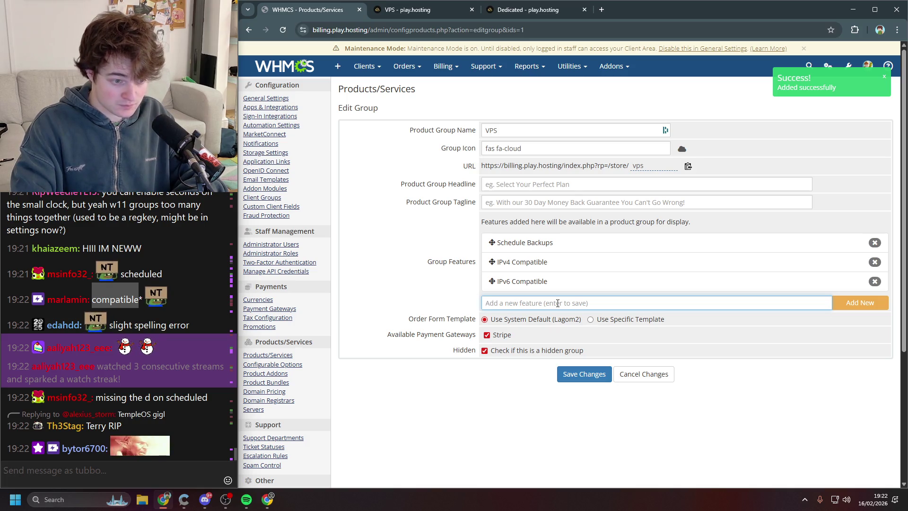
text(Unmeatered )
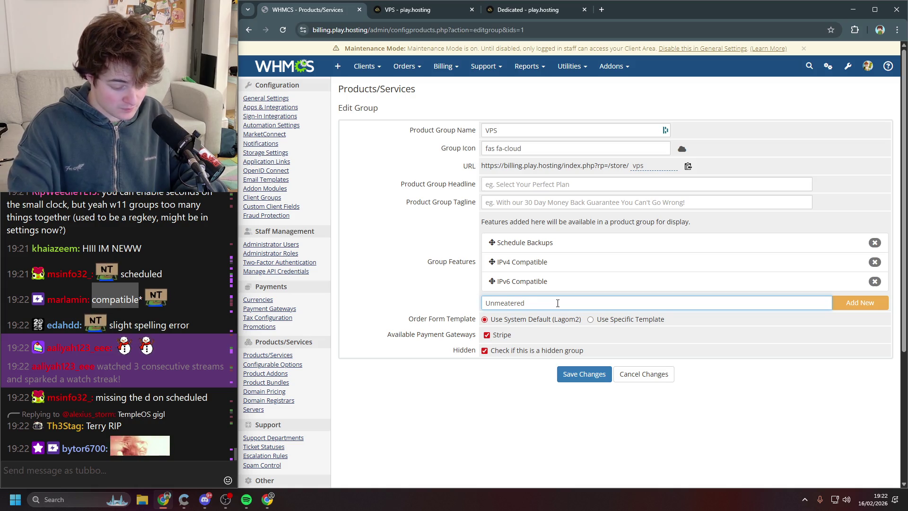
text(Traffic)
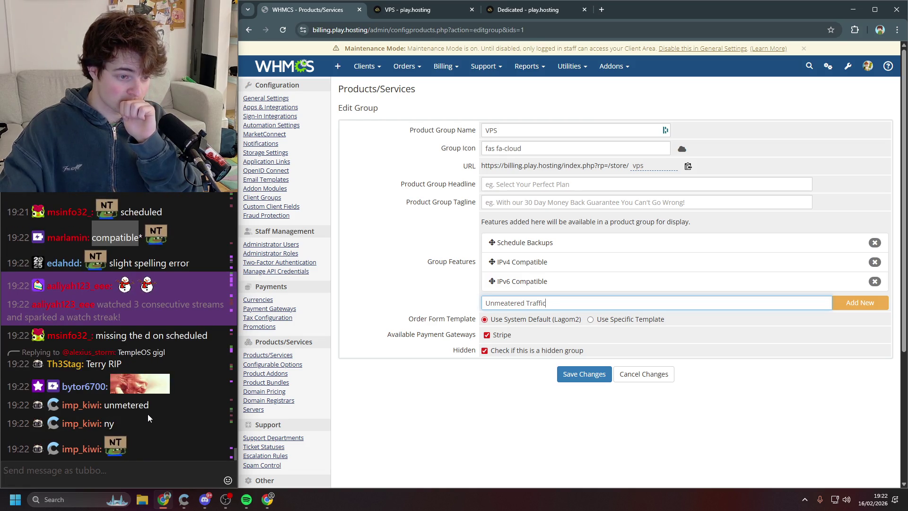
double_click(127, 405)
key(ctrl+c)
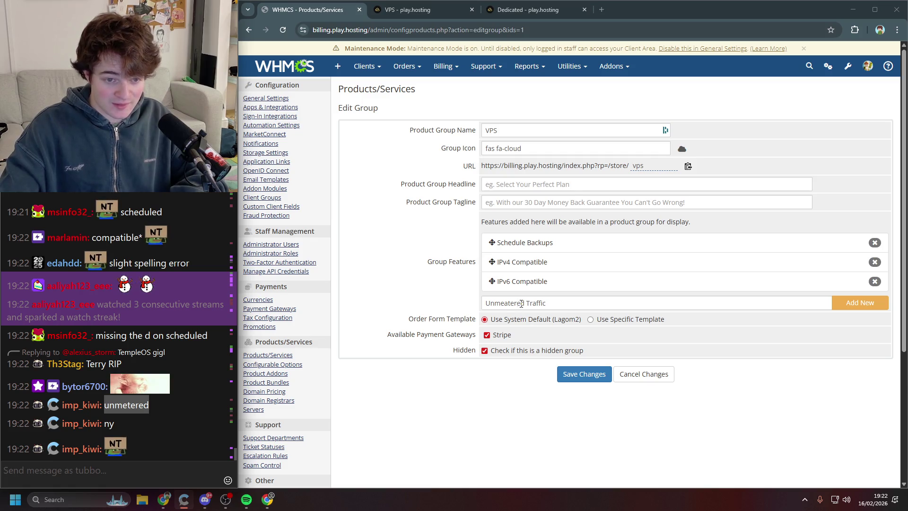
double_click(490, 304)
key(ctrl+v)
click(490, 303)
key(BackSpace)
text(U)
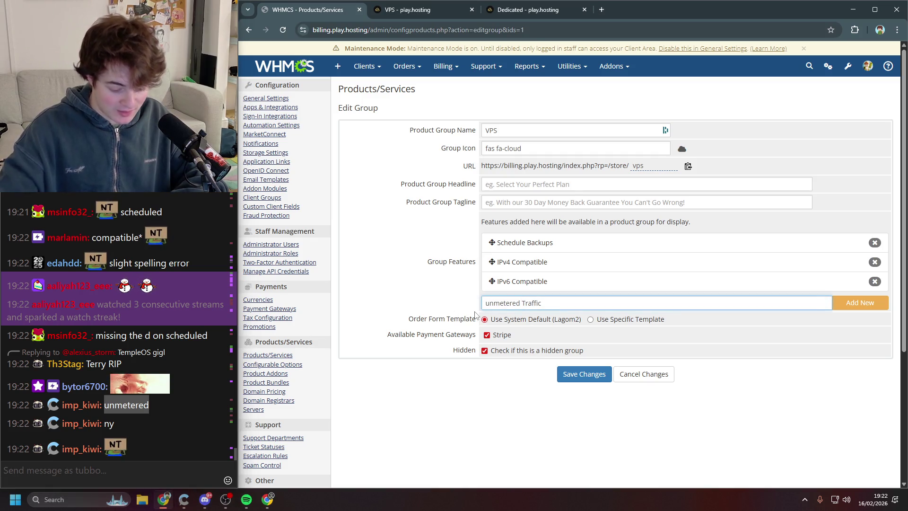
click(865, 309)
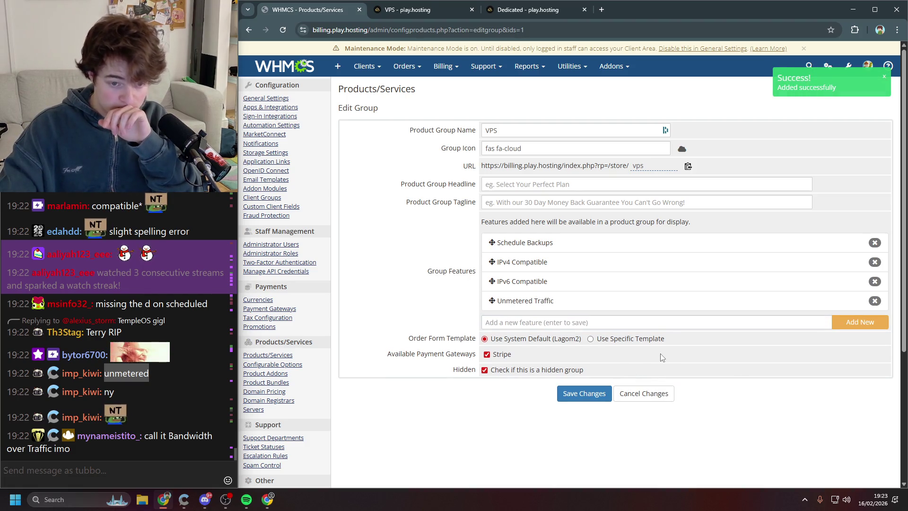
click(596, 401)
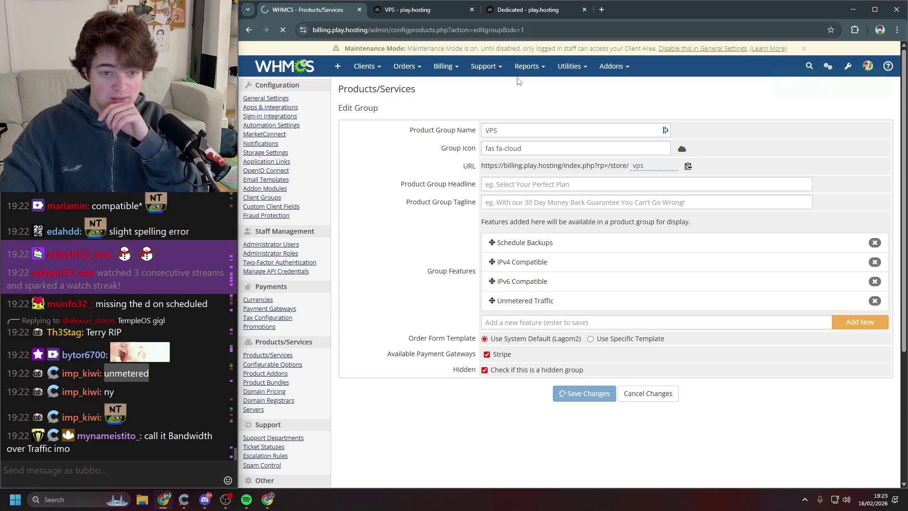
Step: Reload the live VPS store page to confirm Unmetered Traffic, then return to WHMCS
click(402, 10)
click(284, 30)
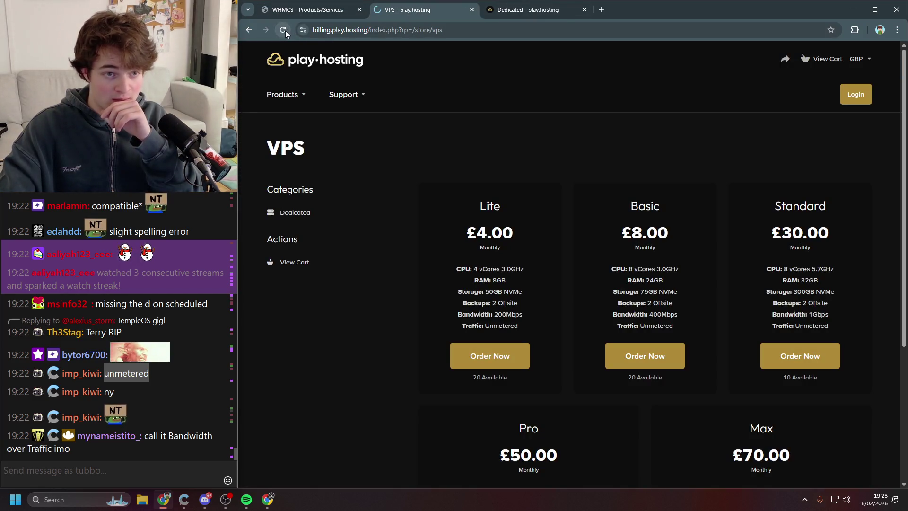
scroll(583, 183, down, 7)
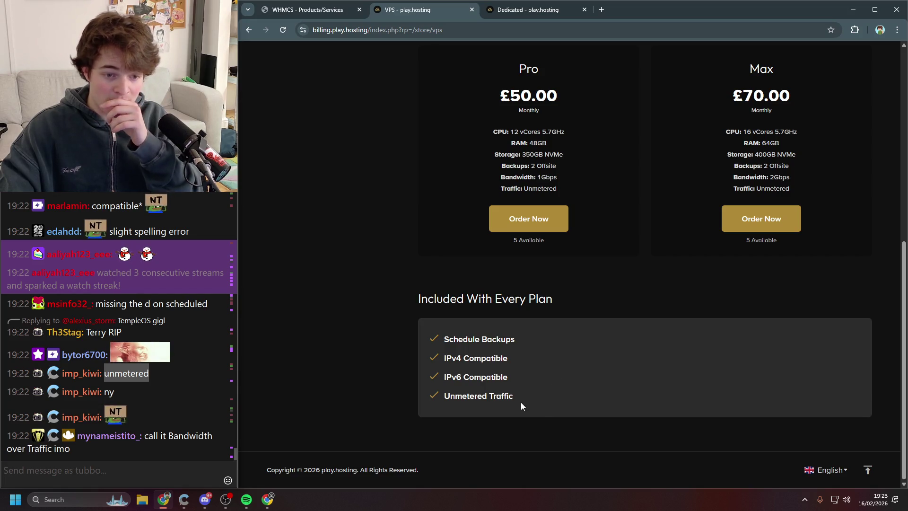
scroll(544, 324, up, 1)
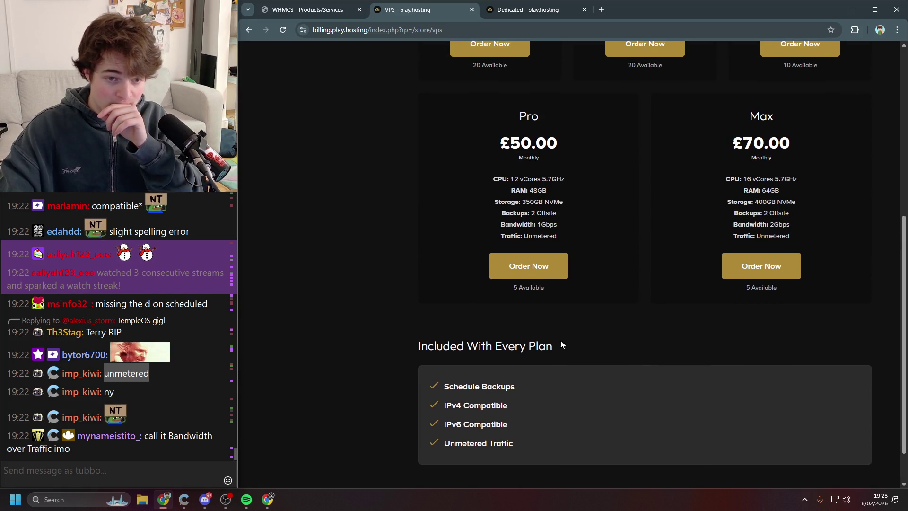
click(544, 10)
click(399, 9)
click(313, 9)
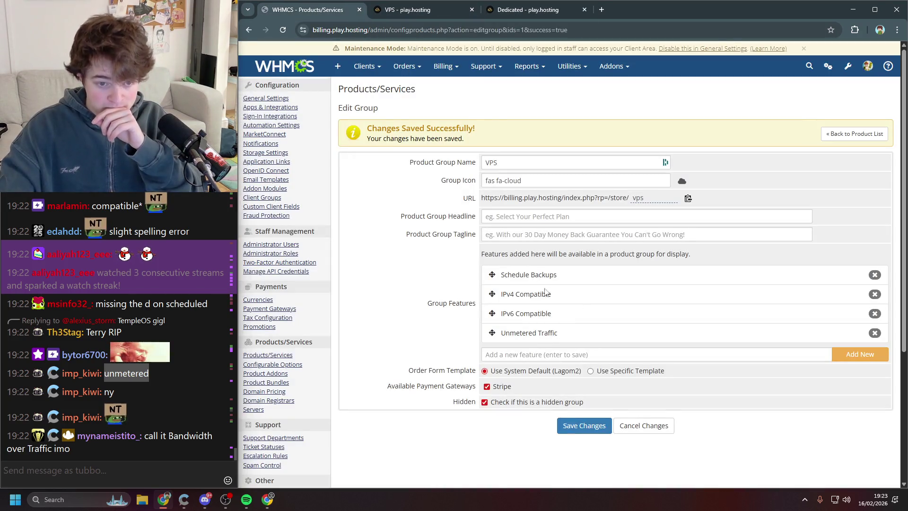
Step: Change features to Unmetered Bandwidth and Scheduled Backups, save, and reload the VPS store page
click(875, 333)
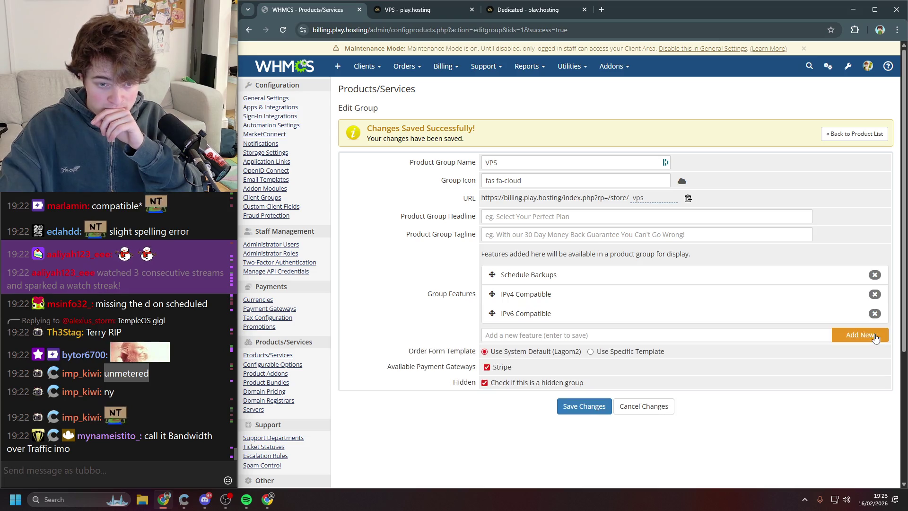
click(556, 337)
key(ctrl+v)
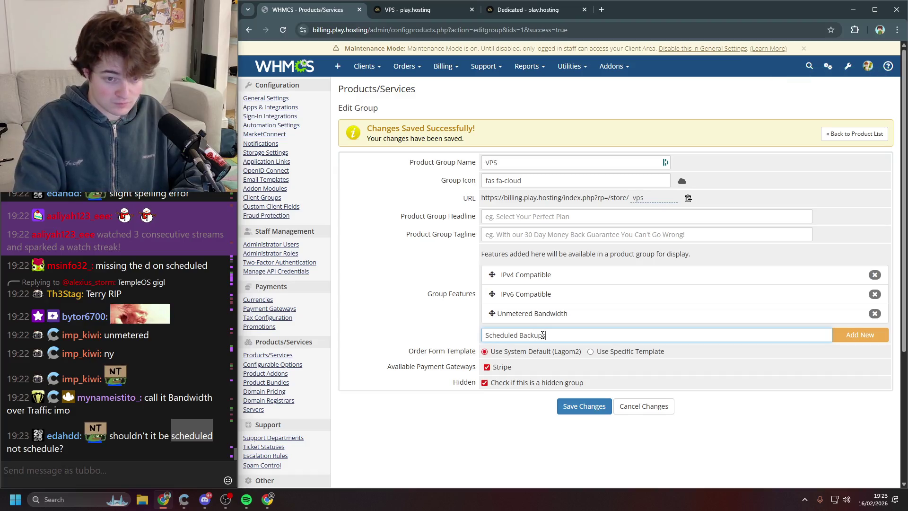
click(859, 334)
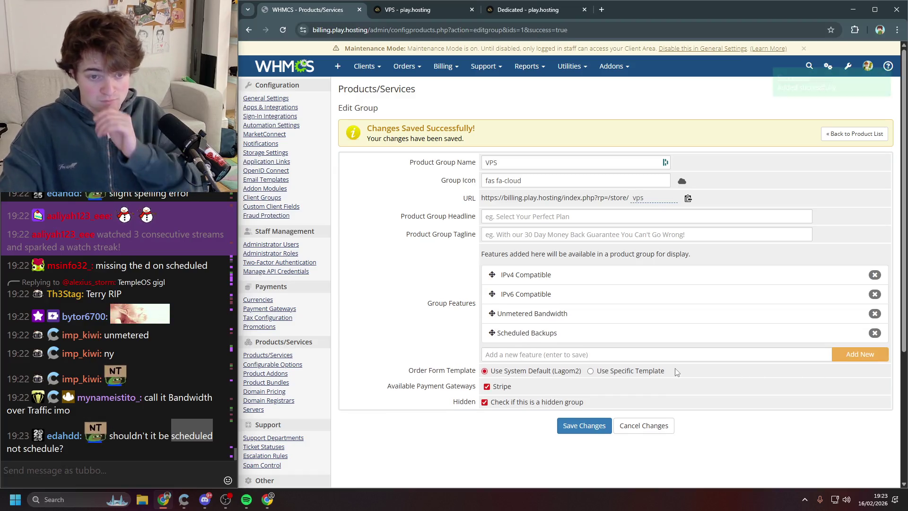
click(584, 426)
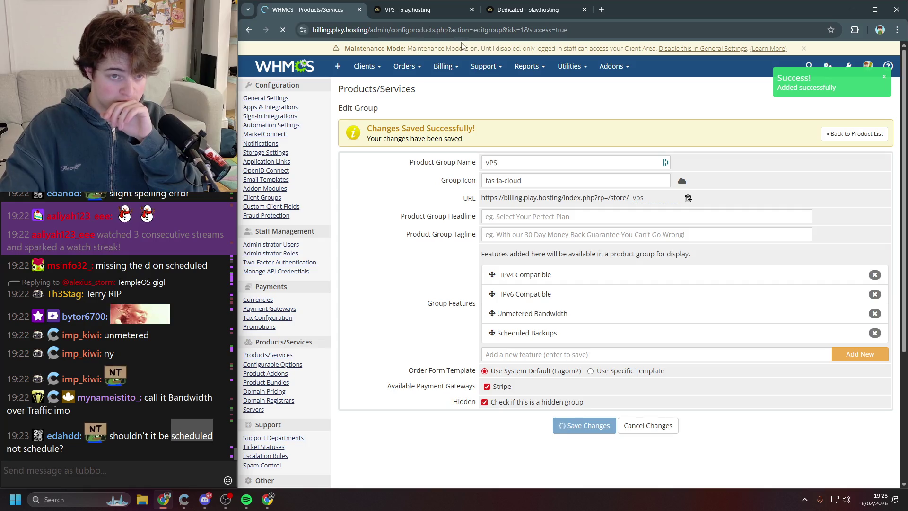
click(449, 9)
click(284, 30)
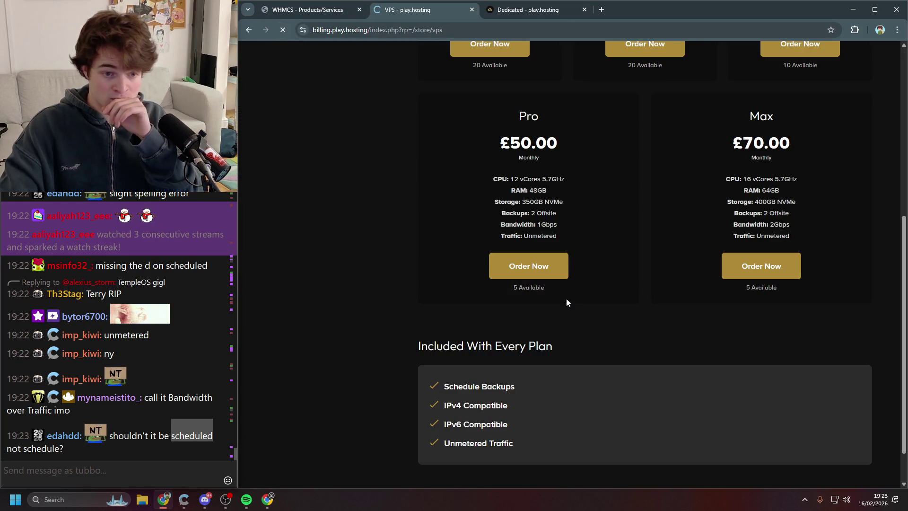
Step: Scroll the VPS storefront to verify Unmetered Bandwidth and Scheduled Backups, then return to WHMCS
scroll(542, 341, up, 6)
scroll(497, 173, up, 1)
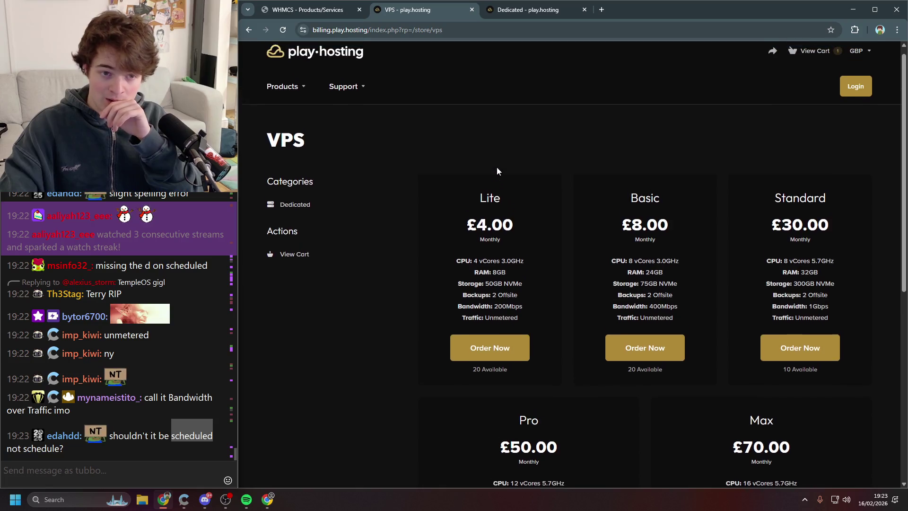
scroll(657, 224, down, 8)
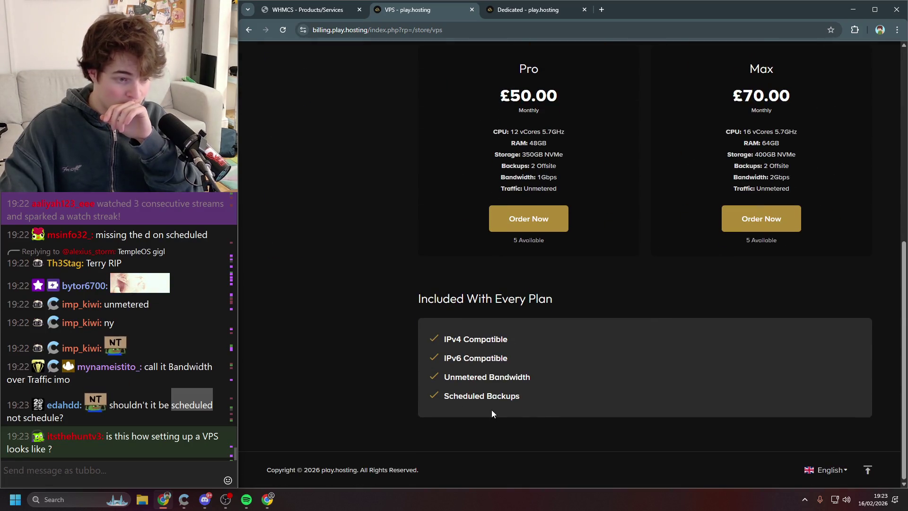
scroll(495, 401, up, 6)
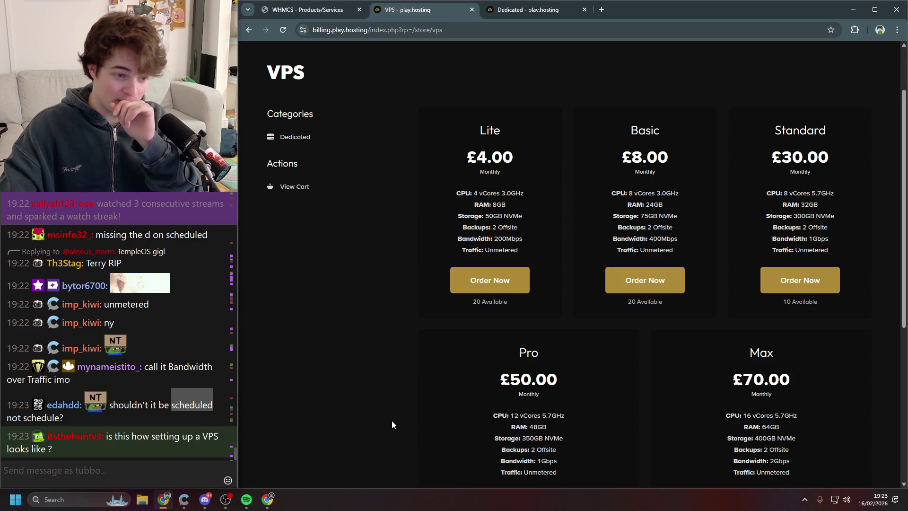
scroll(393, 424, down, 6)
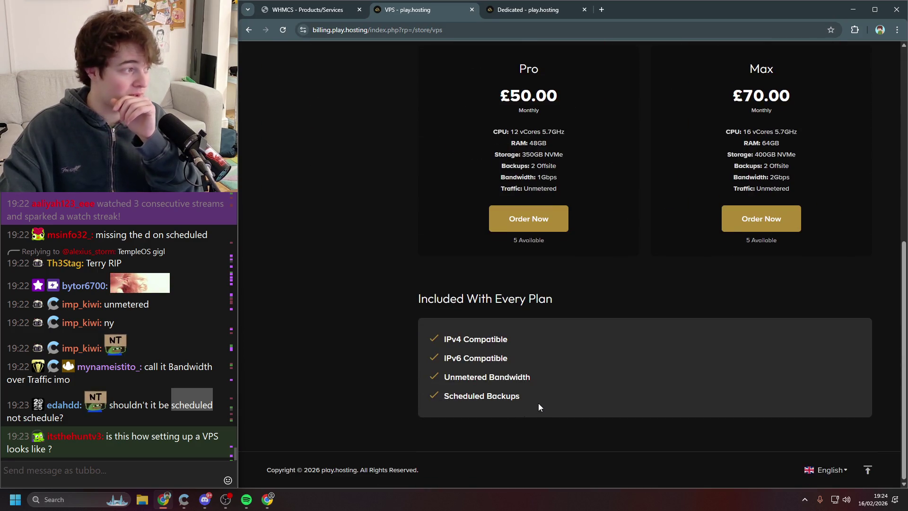
scroll(475, 411, up, 3)
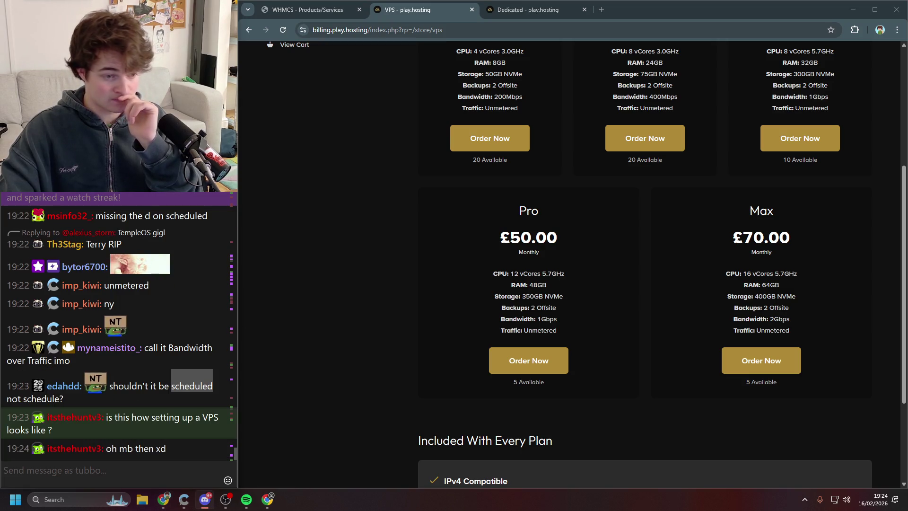
scroll(304, 278, down, 3)
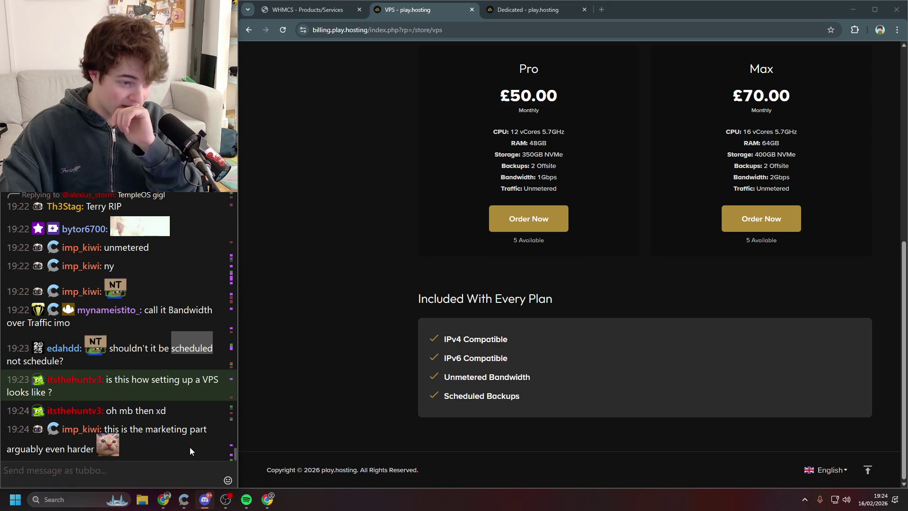
click(516, 10)
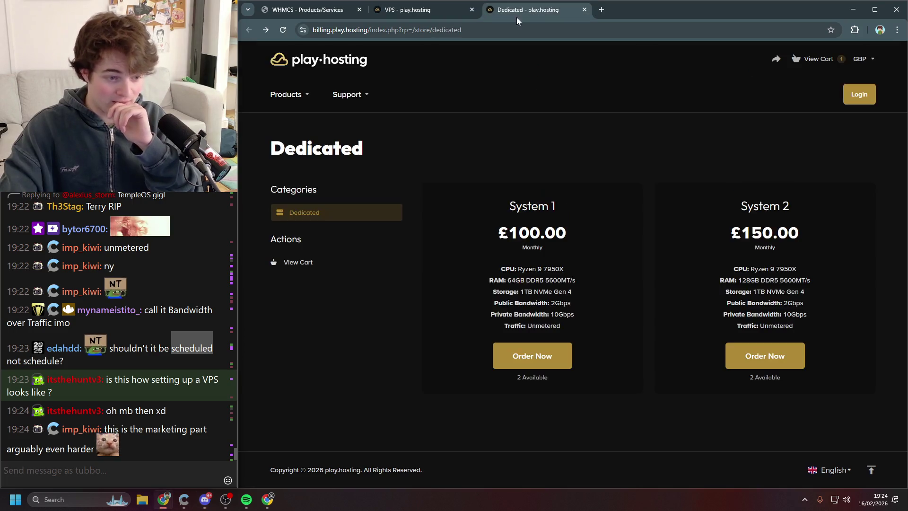
key(ctrl+shift+Tab)
key(ctrl+shift+Tab)
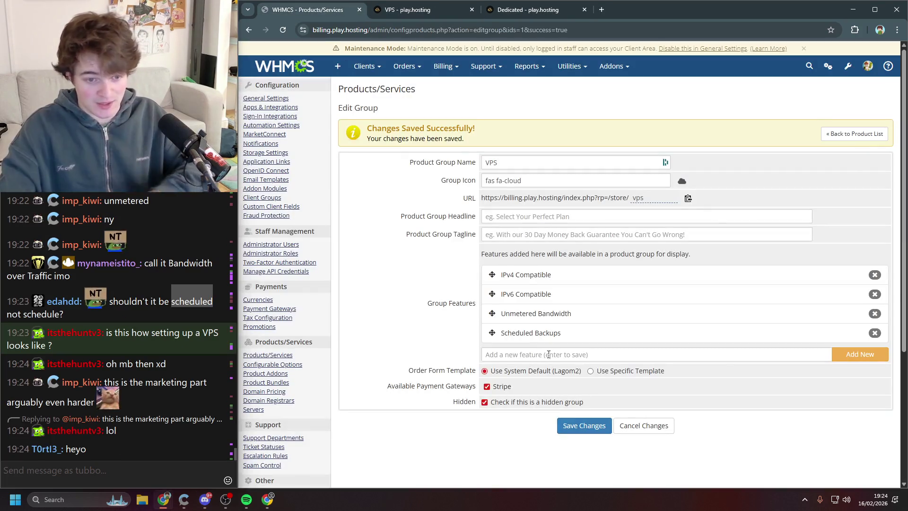
Step: Enter 'Dedicated Support' in the VPS group's new-feature field
click(533, 355)
text(Dedi)
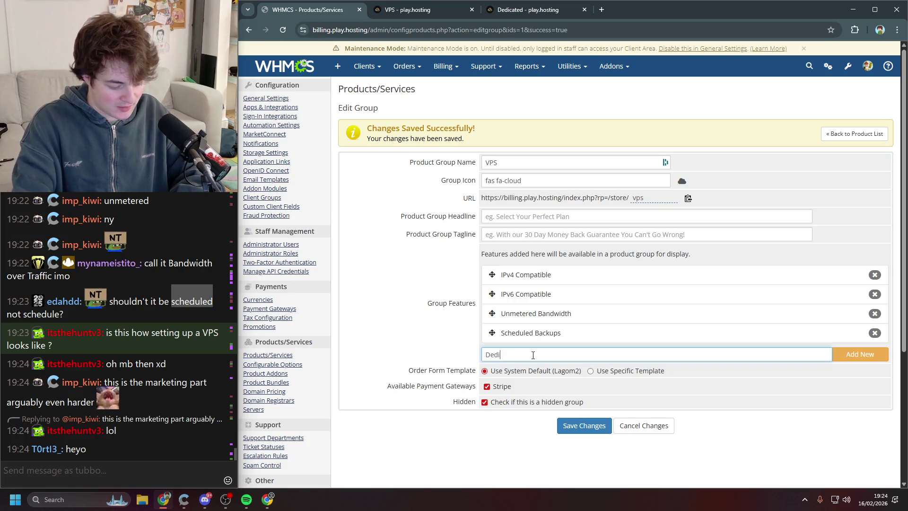
text(cated Sup)
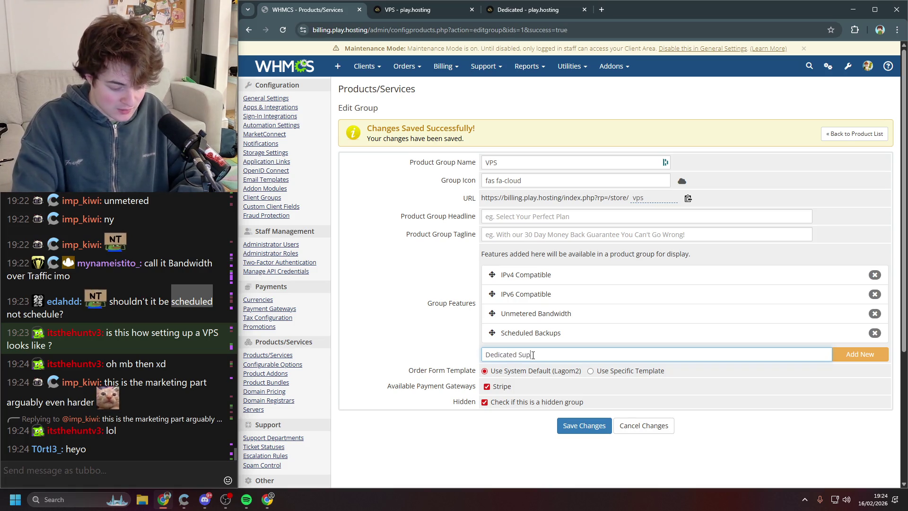
text(port)
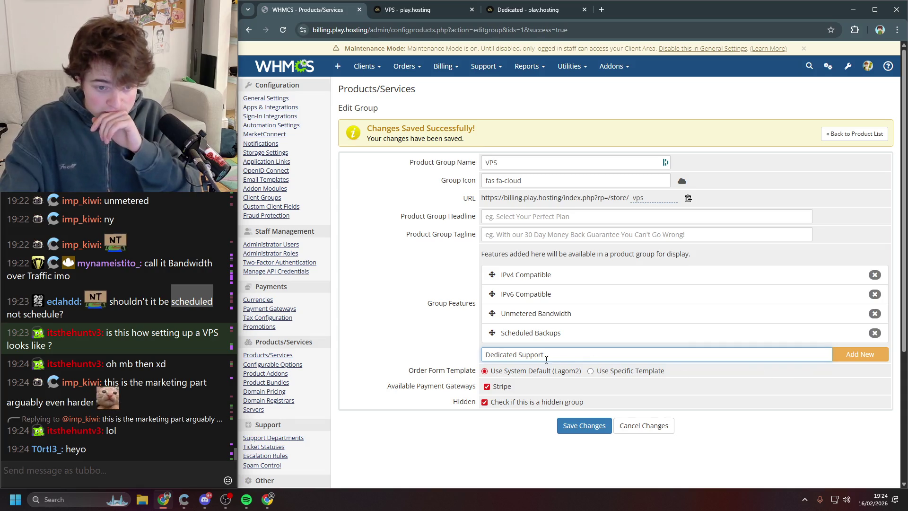
double_click(514, 356)
click(546, 354)
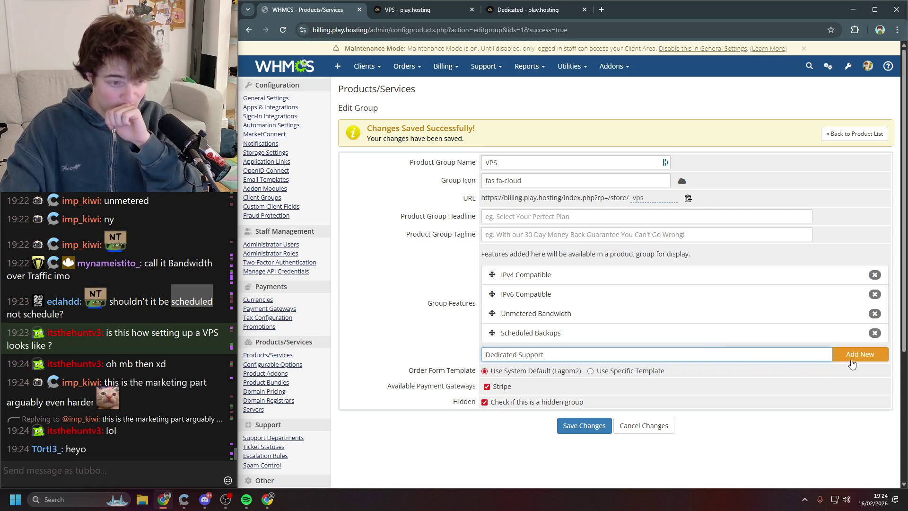
Step: Add Dedicated Support and save the VPS group features
click(876, 359)
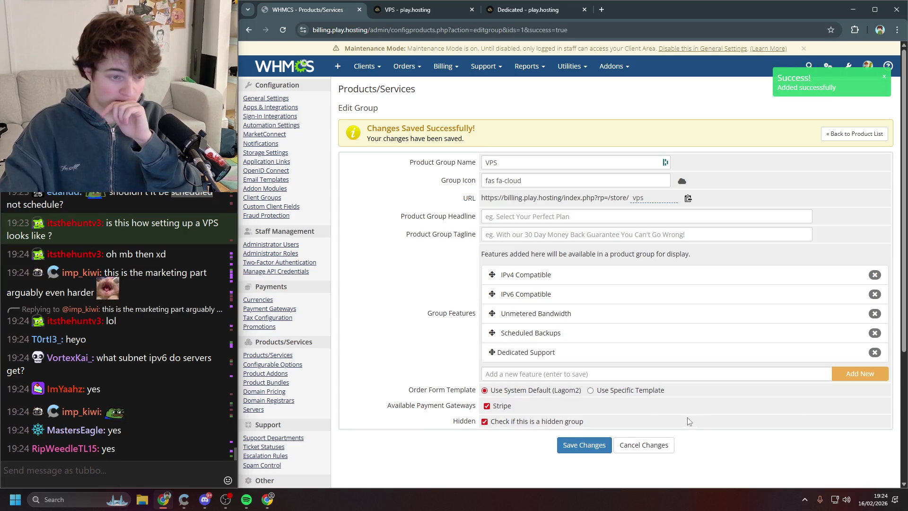
click(589, 447)
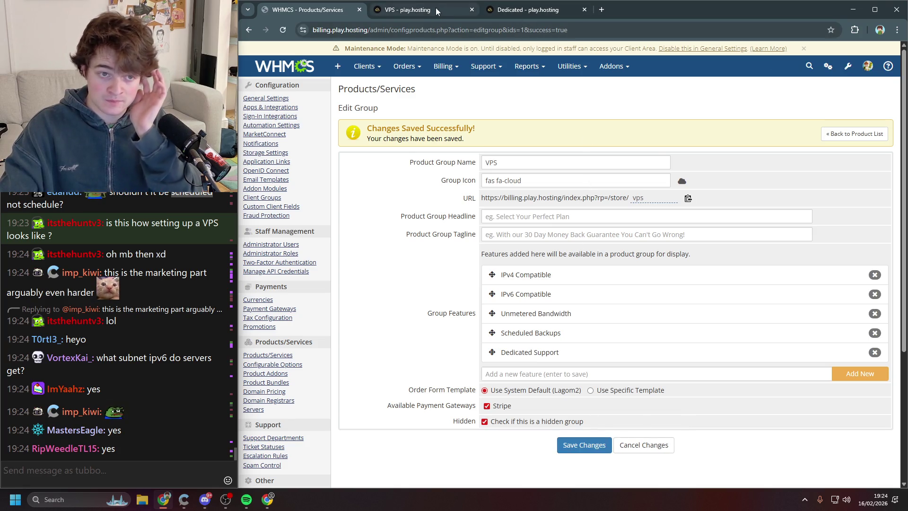
click(423, 14)
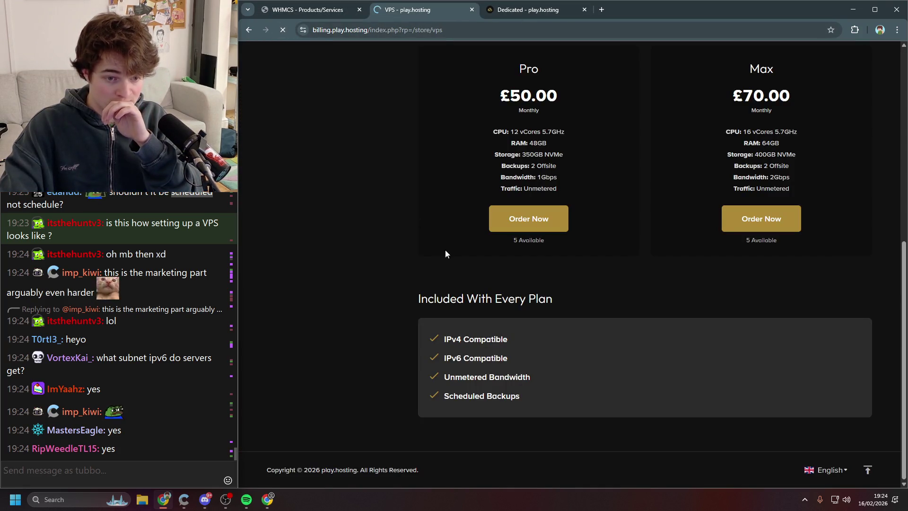
Step: Scroll the live VPS storefront to confirm Dedicated Support under Included With Every Plan
scroll(544, 393, down, 1)
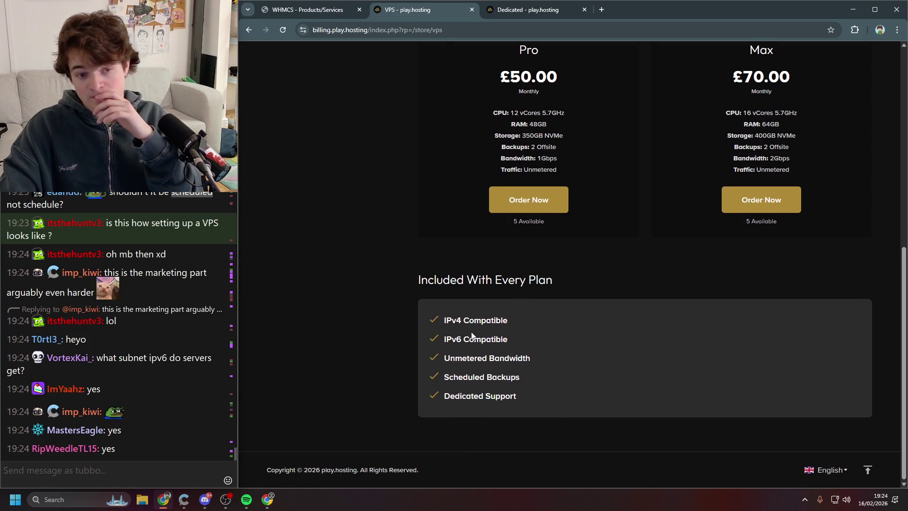
scroll(615, 341, up, 1)
scroll(545, 346, down, 1)
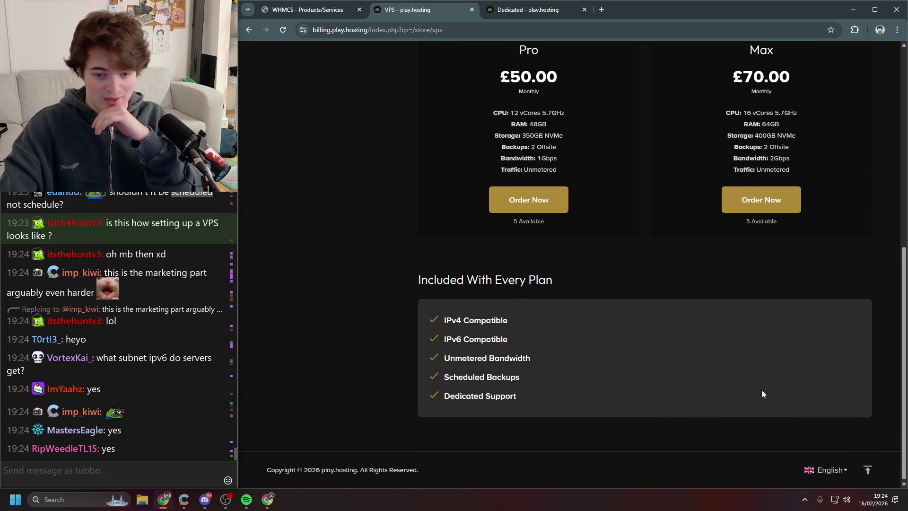
scroll(757, 398, up, 8)
scroll(719, 386, down, 8)
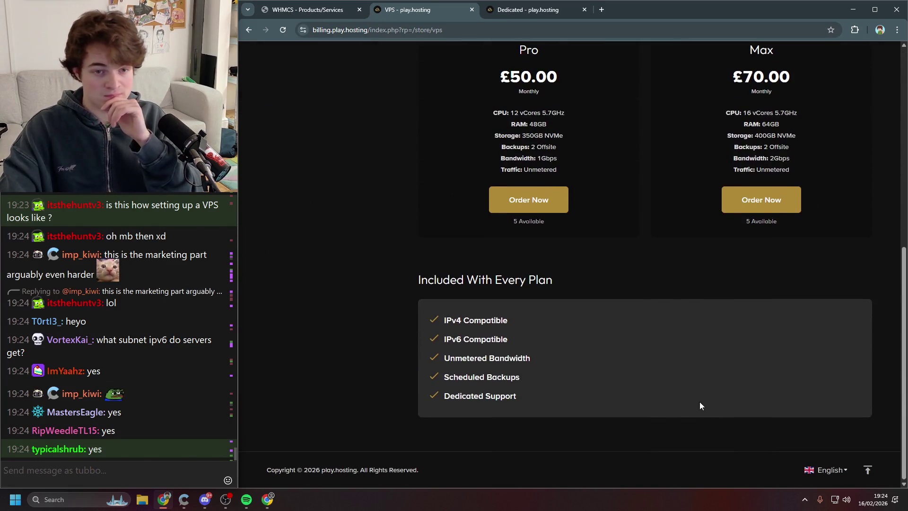
scroll(681, 402, up, 4)
scroll(568, 412, down, 3)
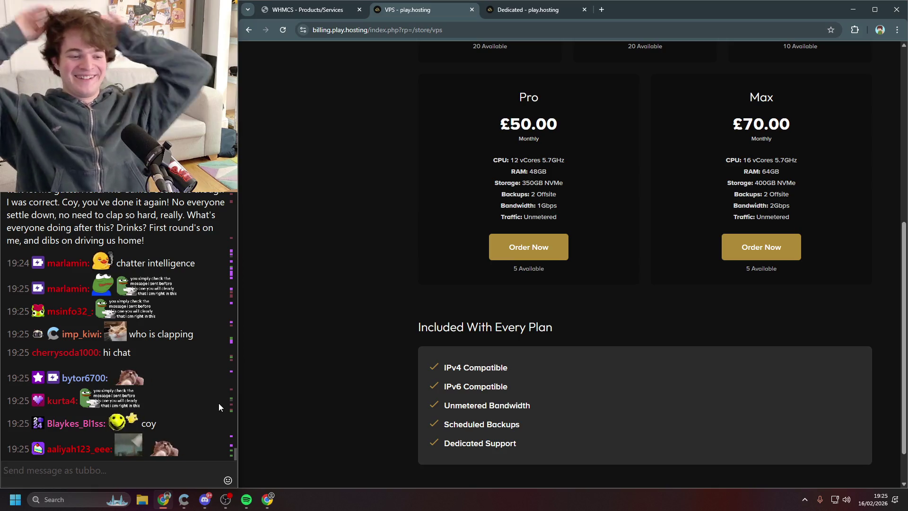
scroll(558, 284, up, 6)
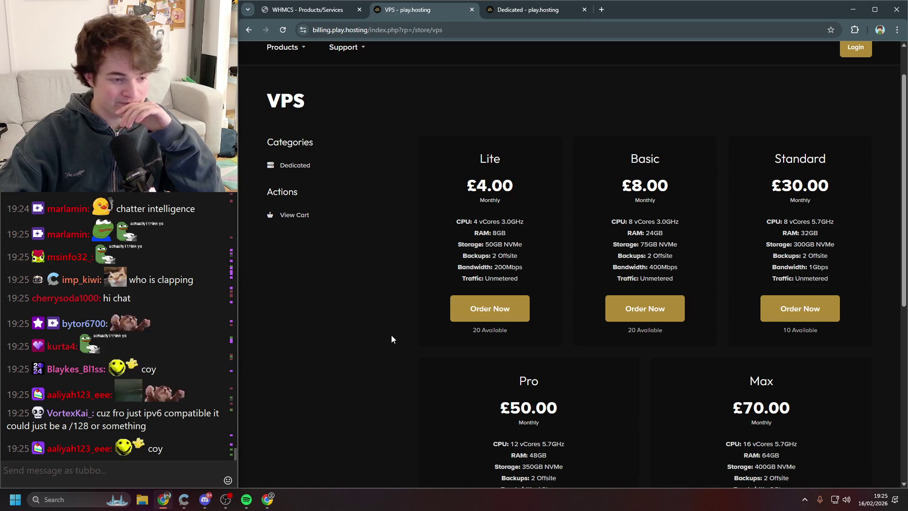
scroll(400, 334, down, 6)
scroll(401, 338, down, 1)
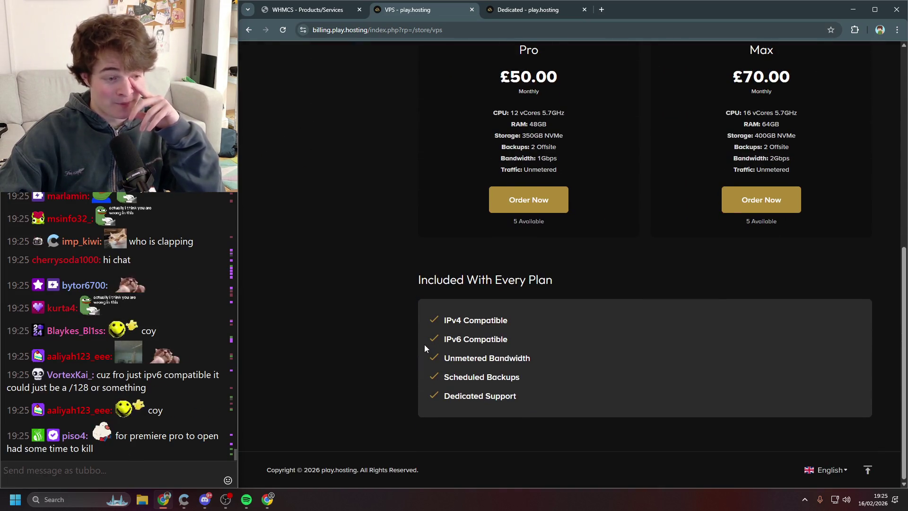
scroll(412, 359, up, 8)
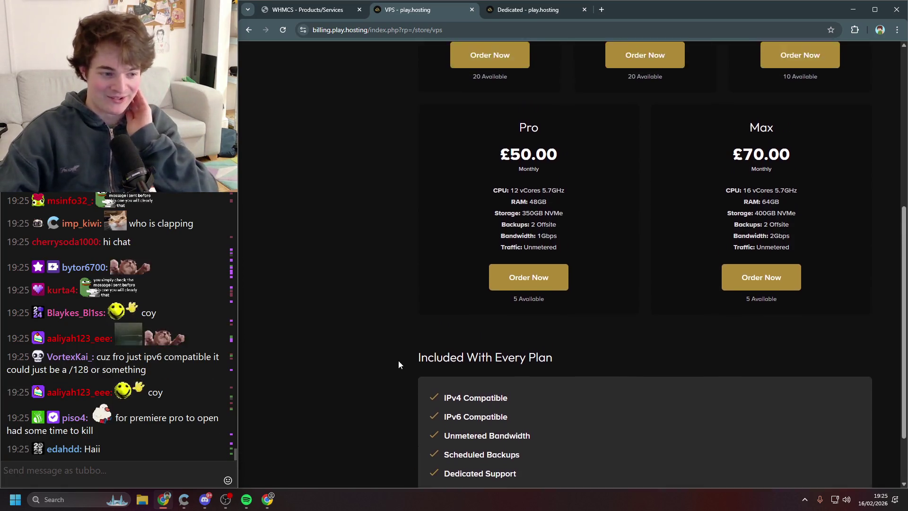
Step: Return to the WHMCS product list and open the Lite VPS plan for editing
click(317, 10)
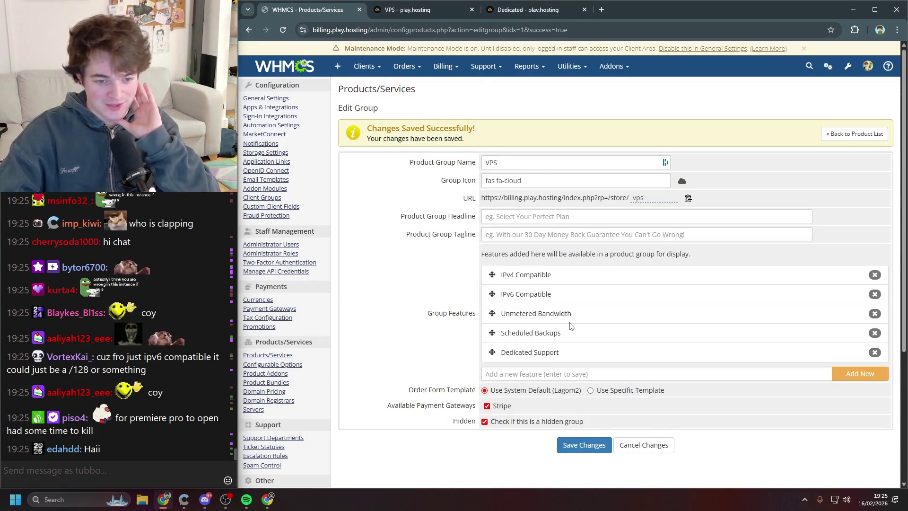
click(854, 134)
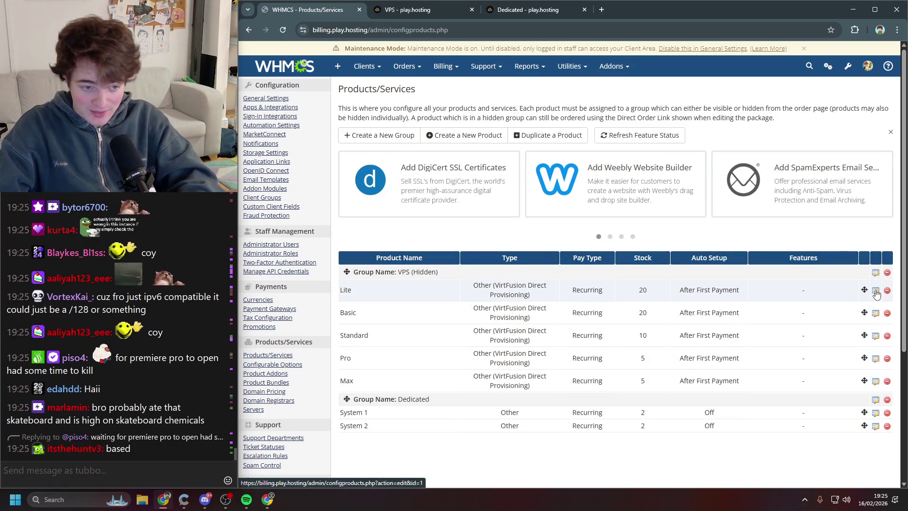
click(876, 291)
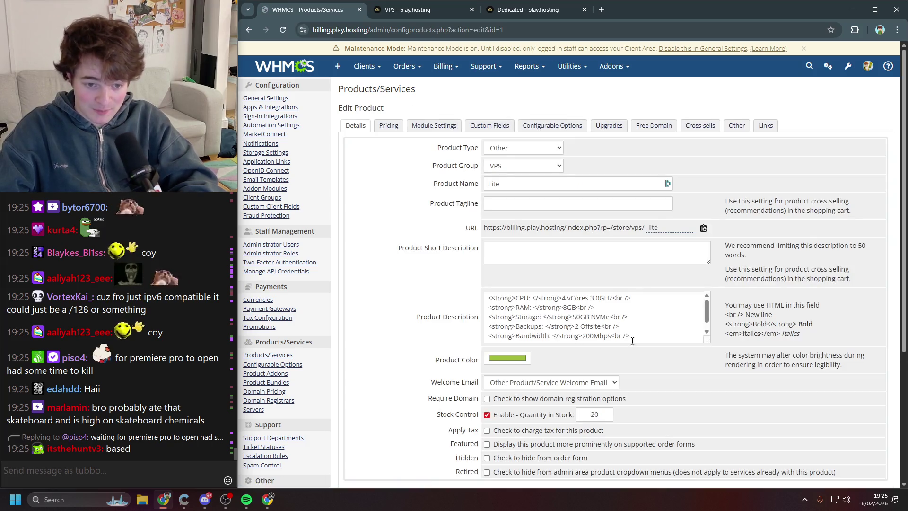
scroll(633, 341, down, 1)
Step: Delete the Traffic and Backups lines from Lite's description, save, and view the storefront
triple_click(635, 336)
key(BackSpace)
key(BackSpace)
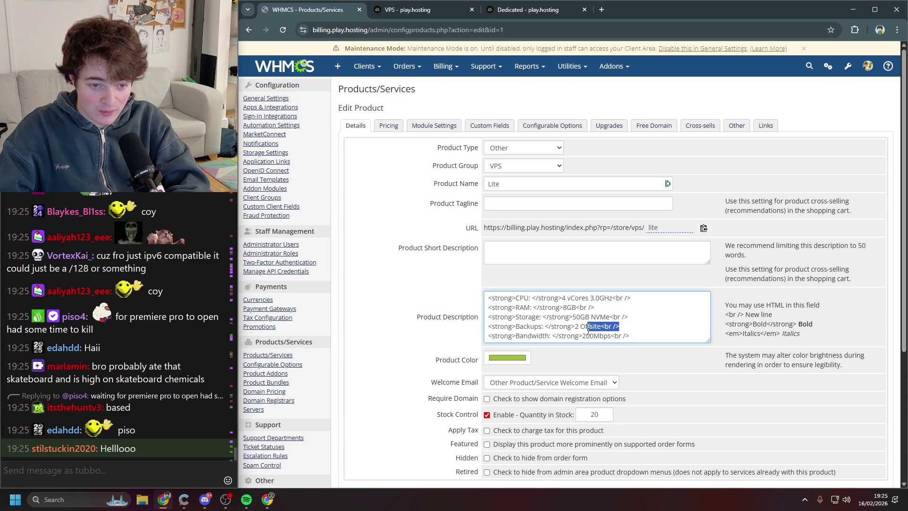
drag(588, 329, 498, 330)
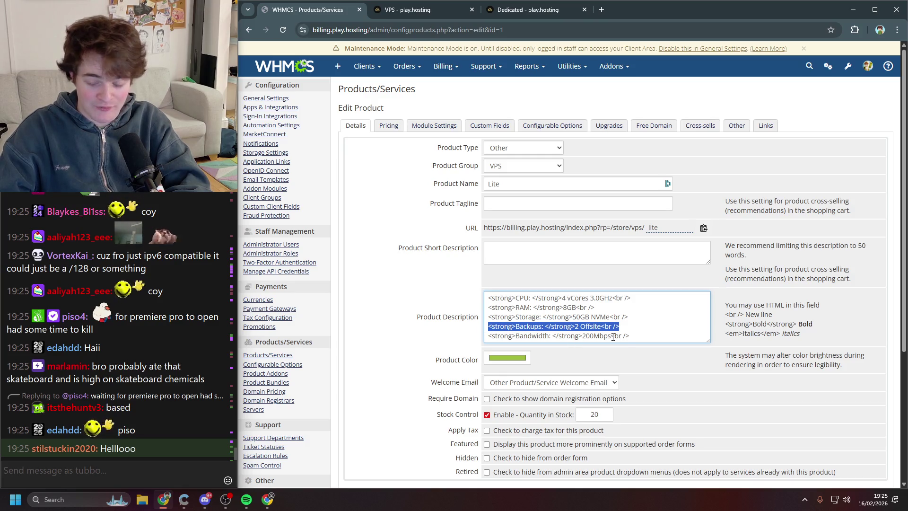
key(BackSpace)
key(BackSpace)
scroll(615, 349, down, 4)
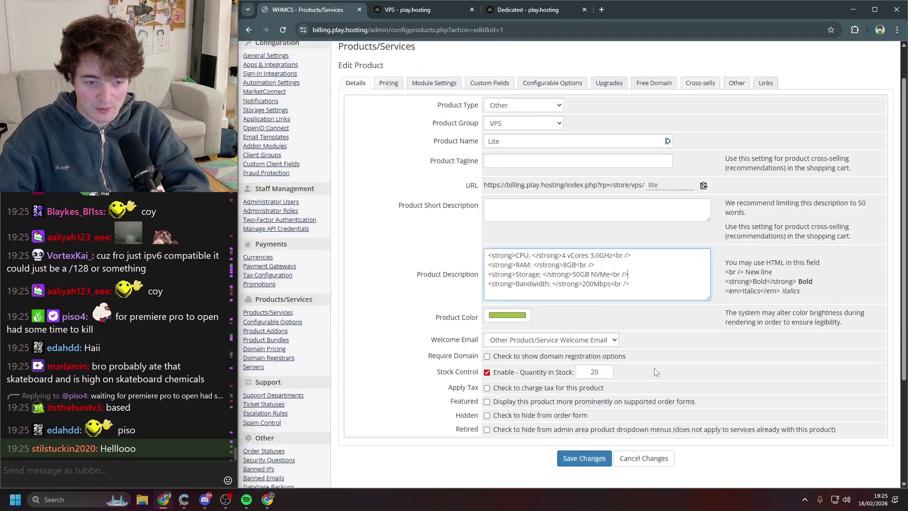
click(591, 314)
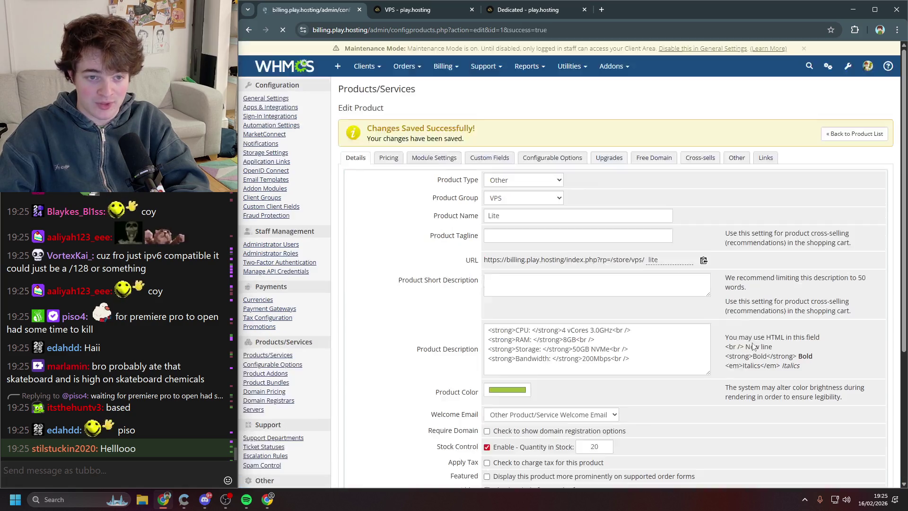
click(416, 11)
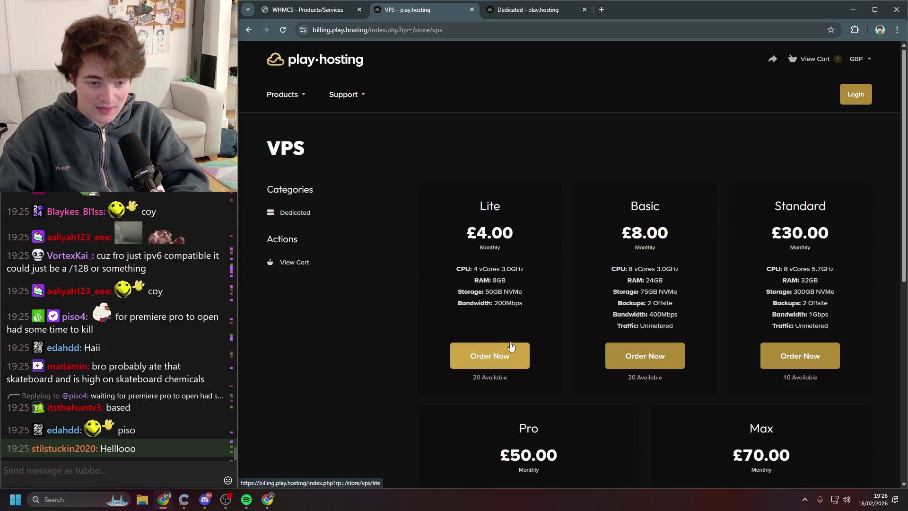
Step: Check the storefront's Lite card, then return to the WHMCS Products/Services list
scroll(544, 312, down, 7)
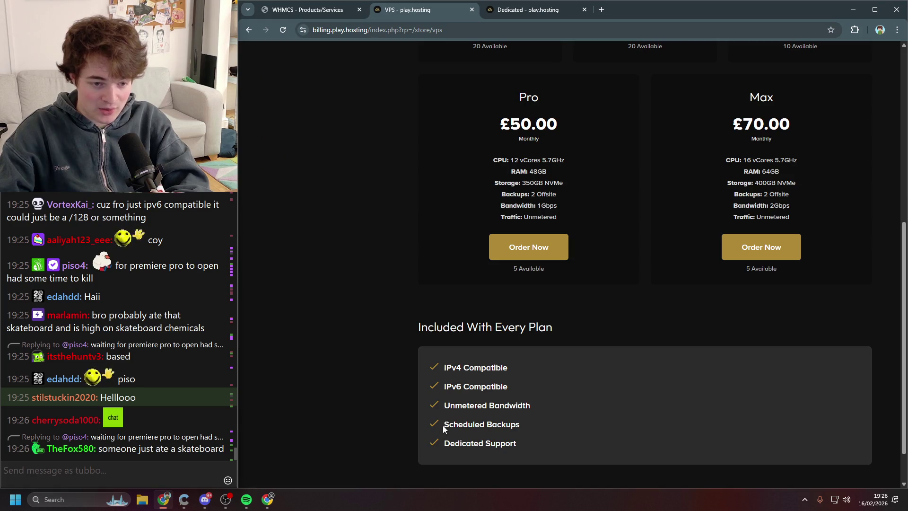
key(ctrl+shift+Tab)
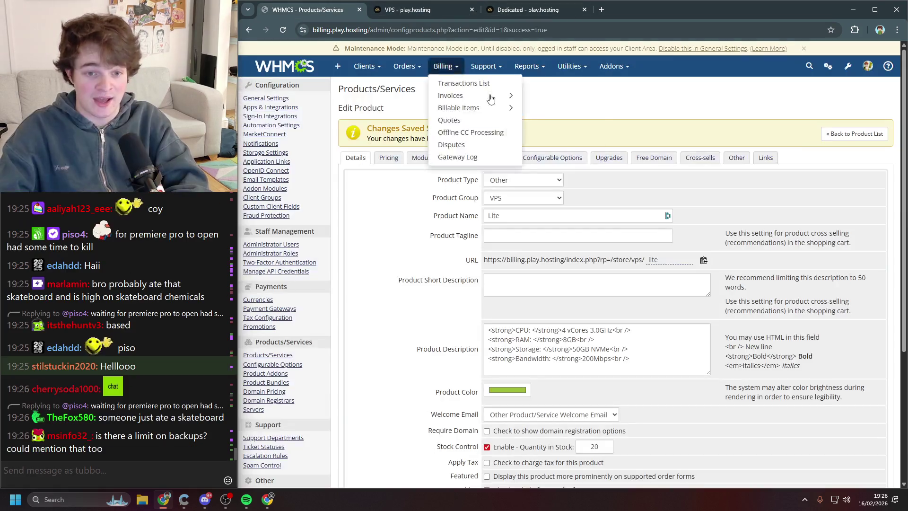
click(863, 136)
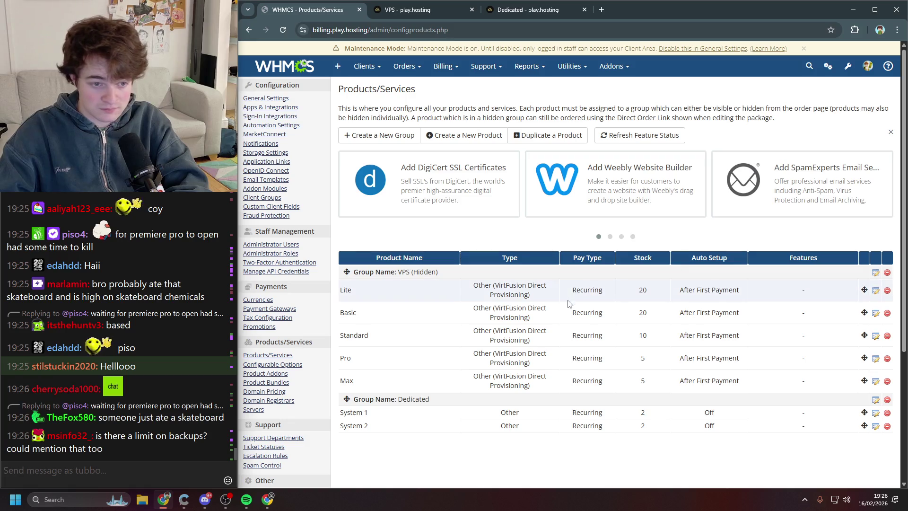
Step: Open the VPS group and remove its Unmetered Bandwidth and Scheduled Backups features
scroll(720, 323, down, 1)
click(876, 225)
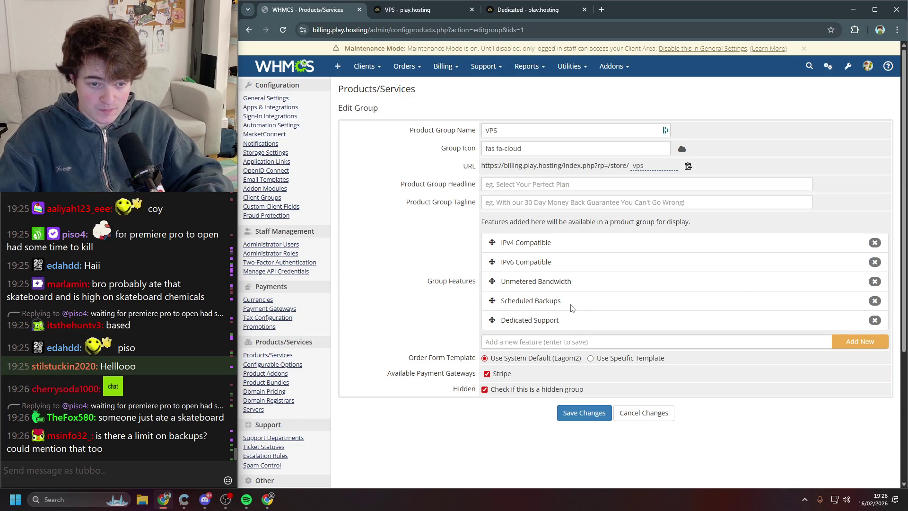
triple_click(573, 307)
key(ctrl+c)
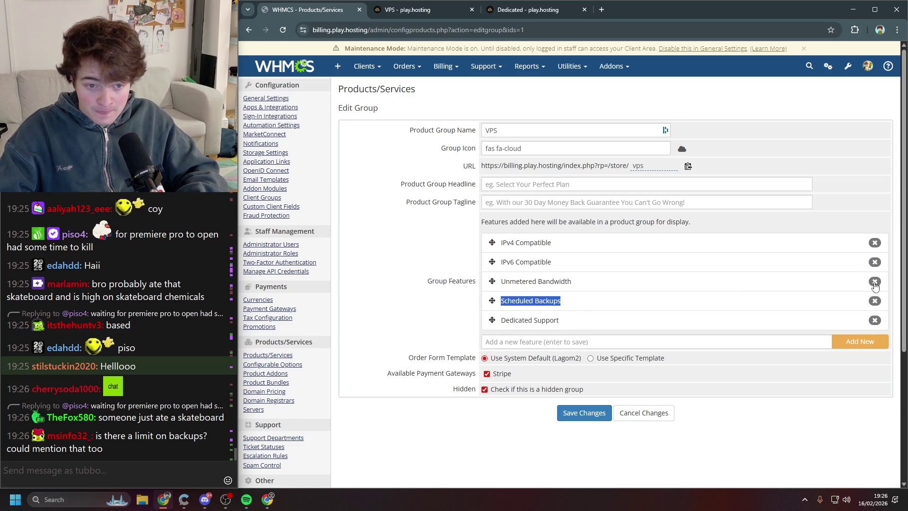
click(875, 283)
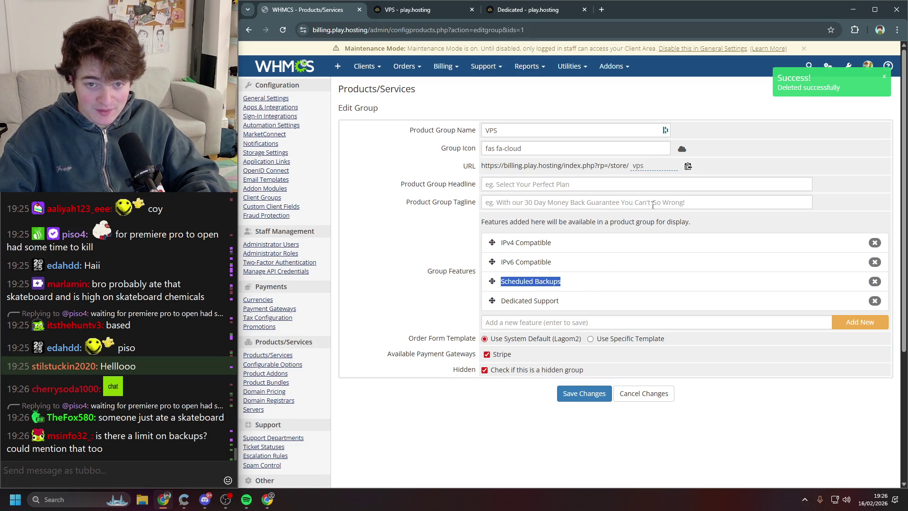
click(573, 247)
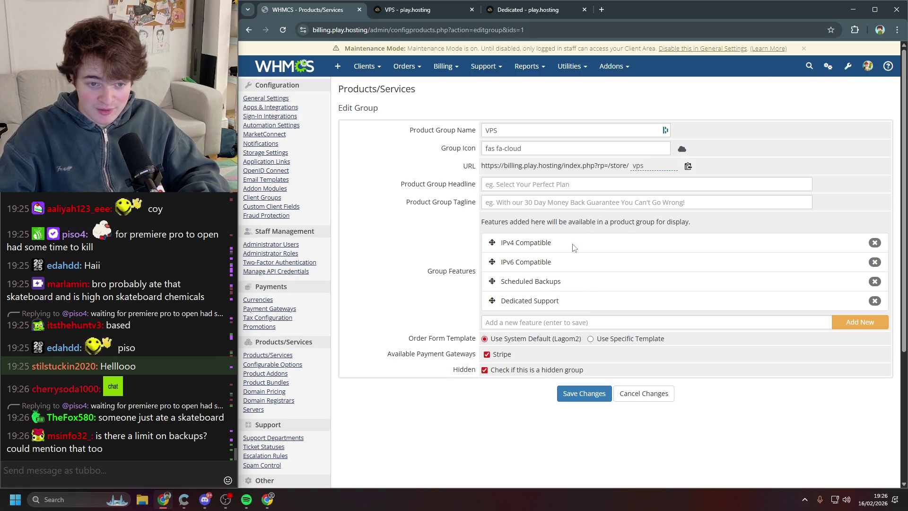
drag(550, 284, 506, 284)
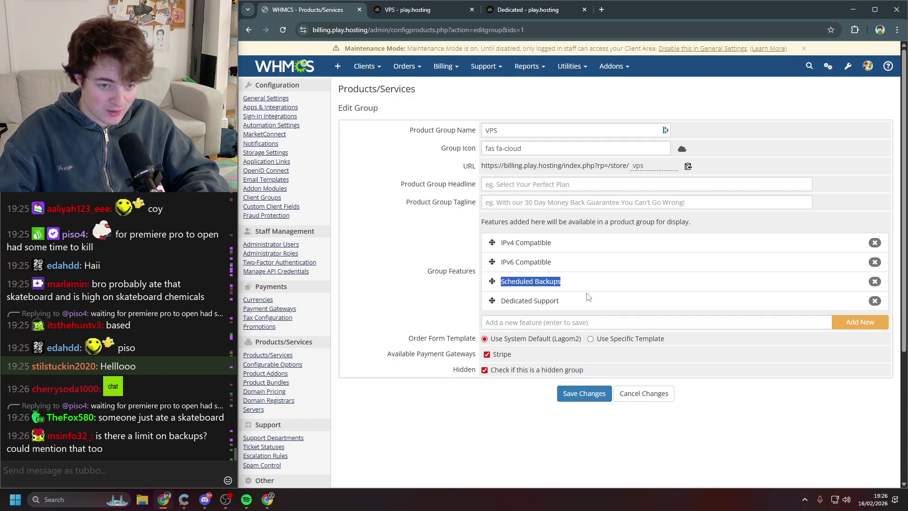
click(875, 281)
Step: Paste Scheduled Backups into the new feature field, then discard the group edits
click(519, 303)
key(ctrl+v)
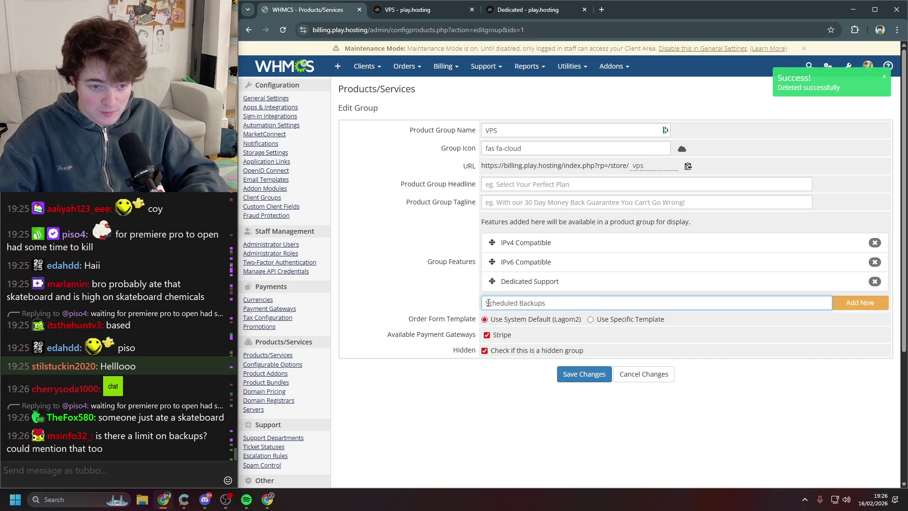
text(2)
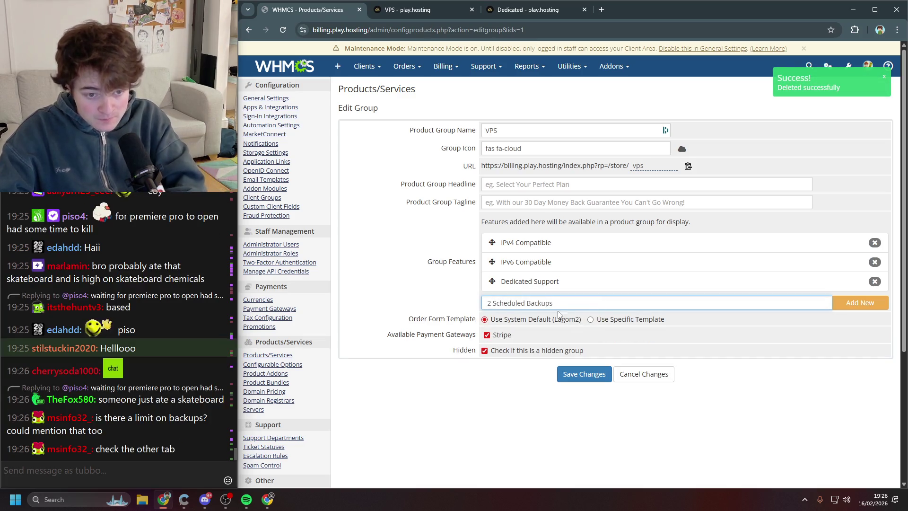
key(BackSpace)
key(BackSpace)
key(BackSpace)
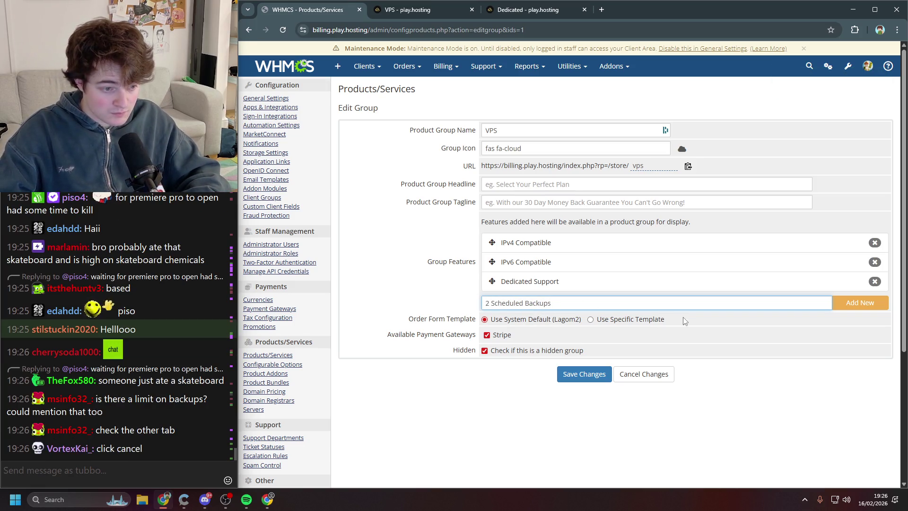
click(657, 375)
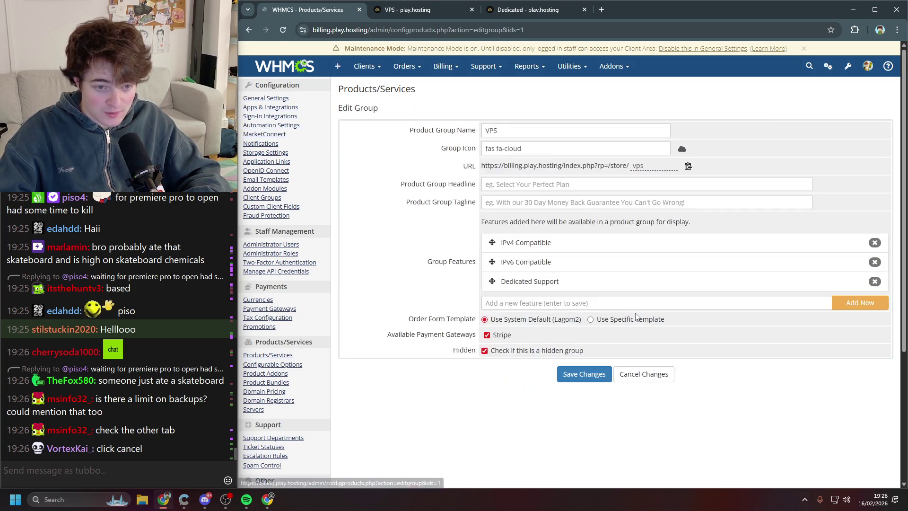
Step: Add '2 Scheduled Backups' as a new VPS group feature and view the storefront
click(544, 306)
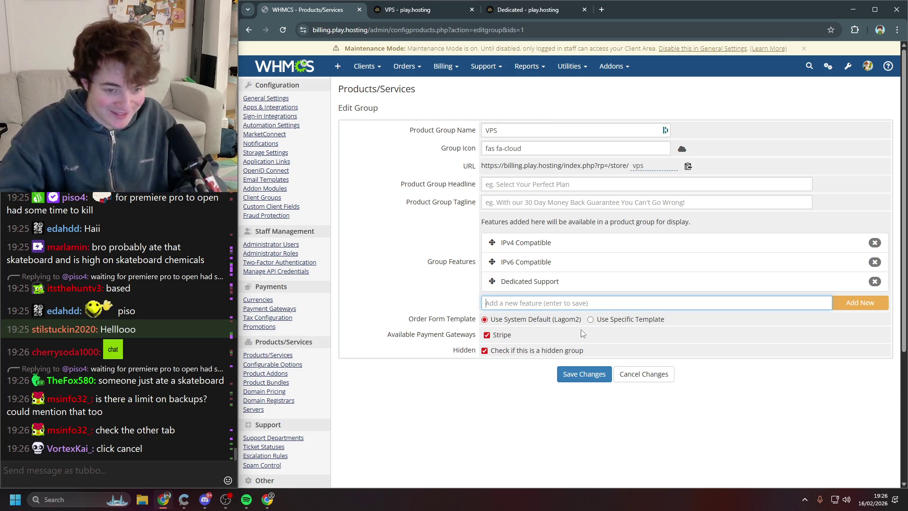
text(Scheduled Backups)
key(Home)
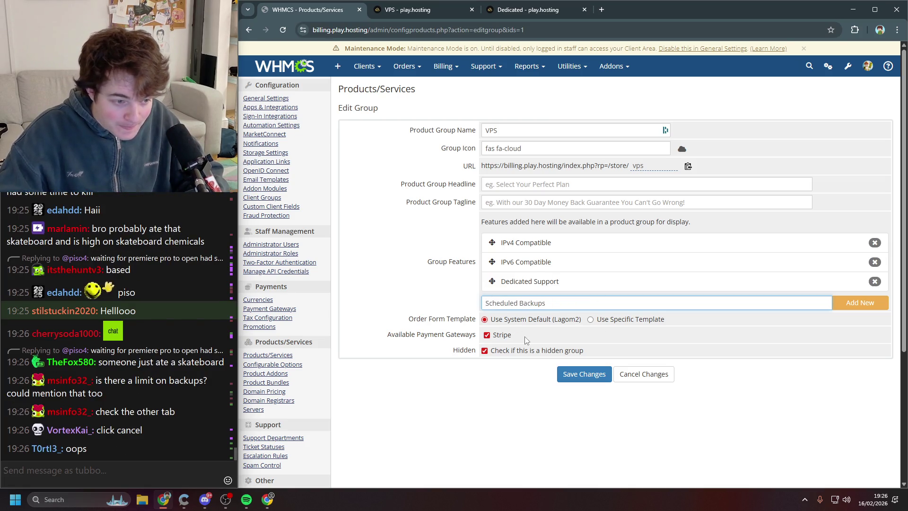
text(2)
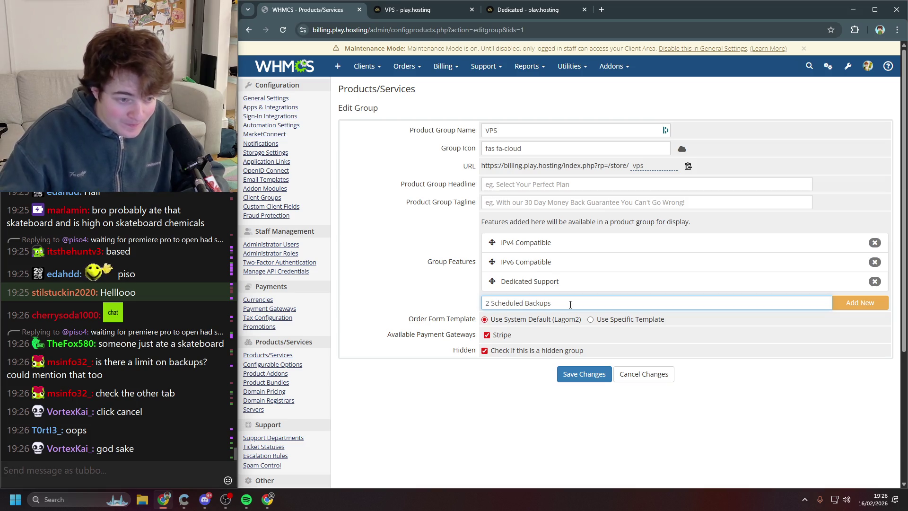
key(Return)
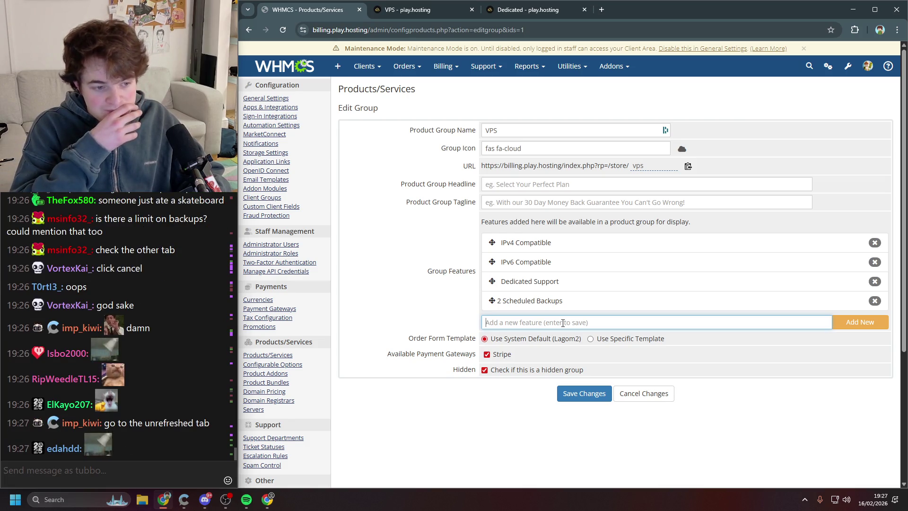
key(ctrl+Tab)
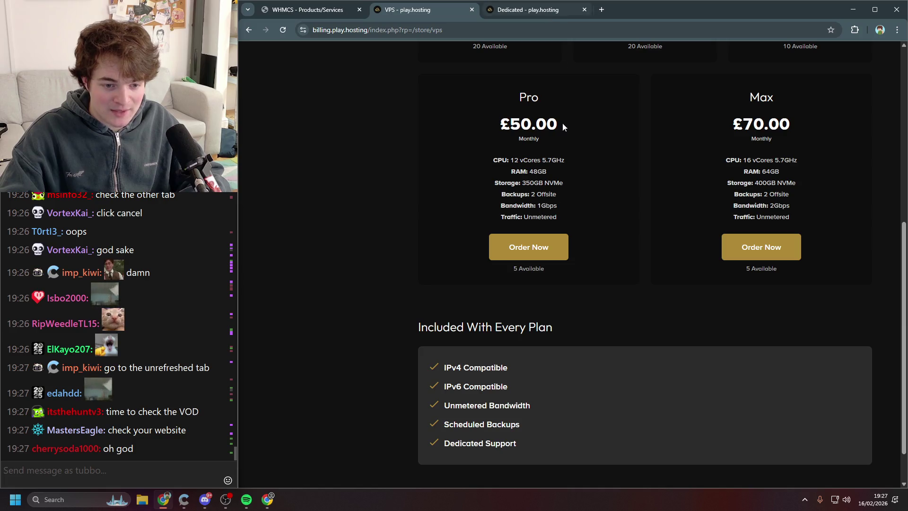
Step: Copy 'Unmetered Bandwidth' from the storefront, add it as a VPS group feature, save, and reload the store
drag(532, 405, 447, 407)
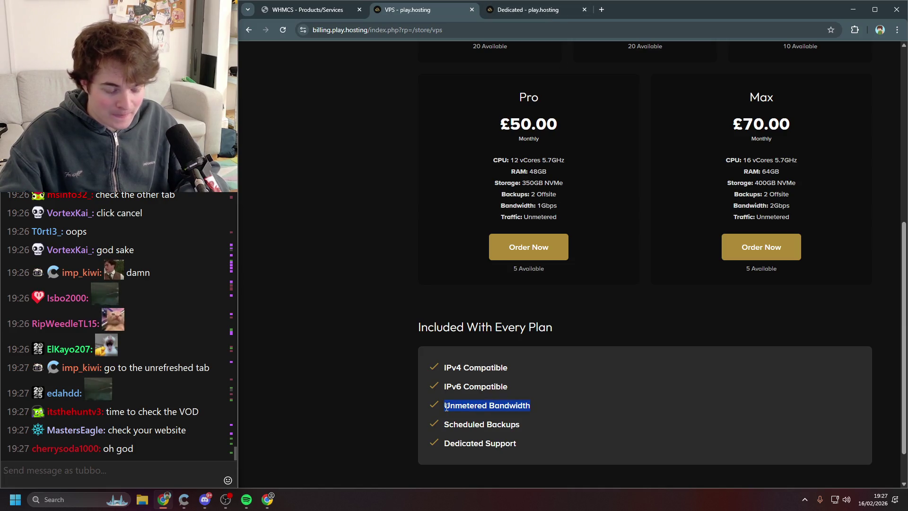
click(527, 10)
click(435, 8)
click(301, 12)
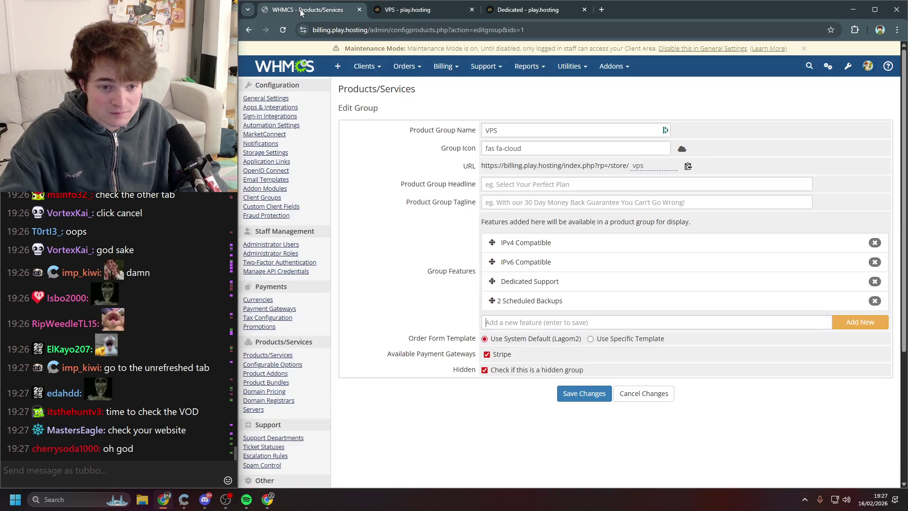
text(Unmetered Bandwidth)
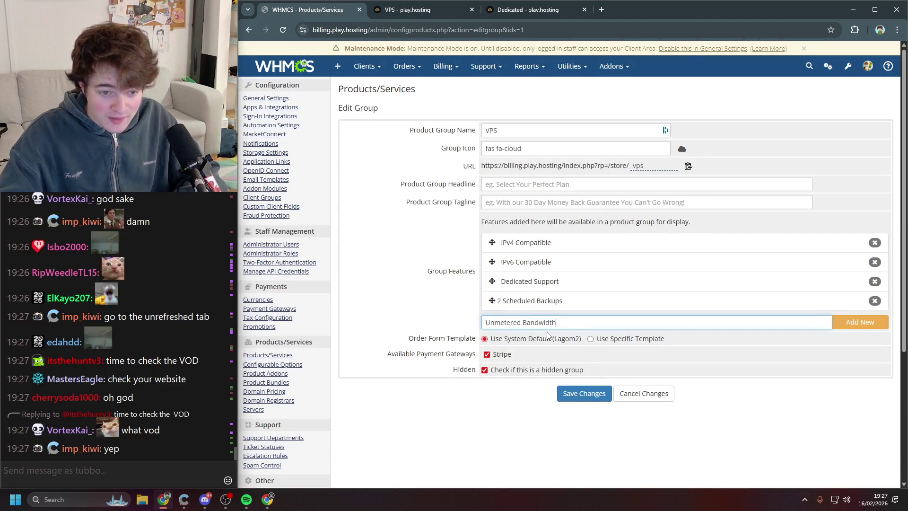
click(860, 323)
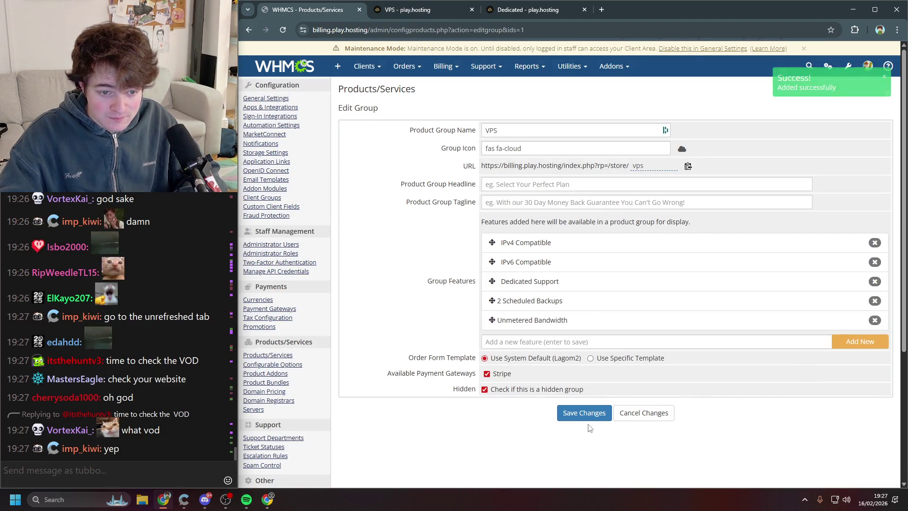
click(584, 412)
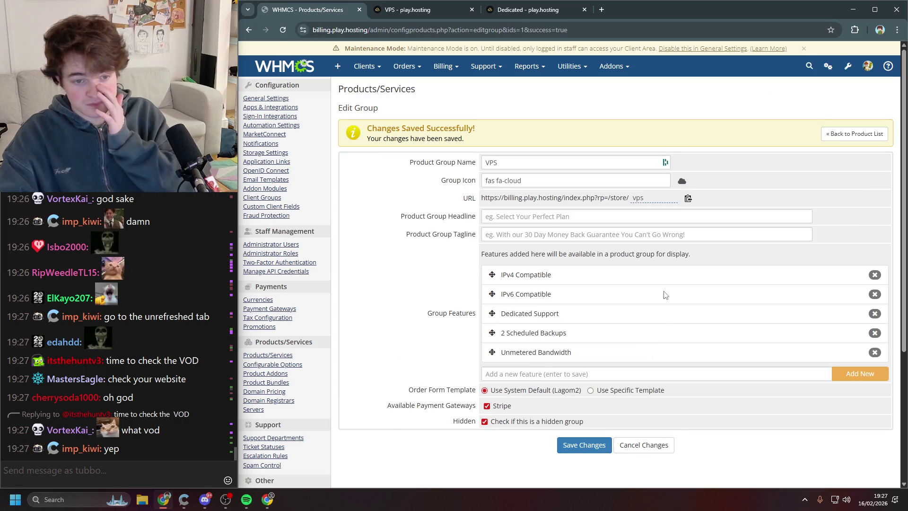
click(416, 14)
key(F5)
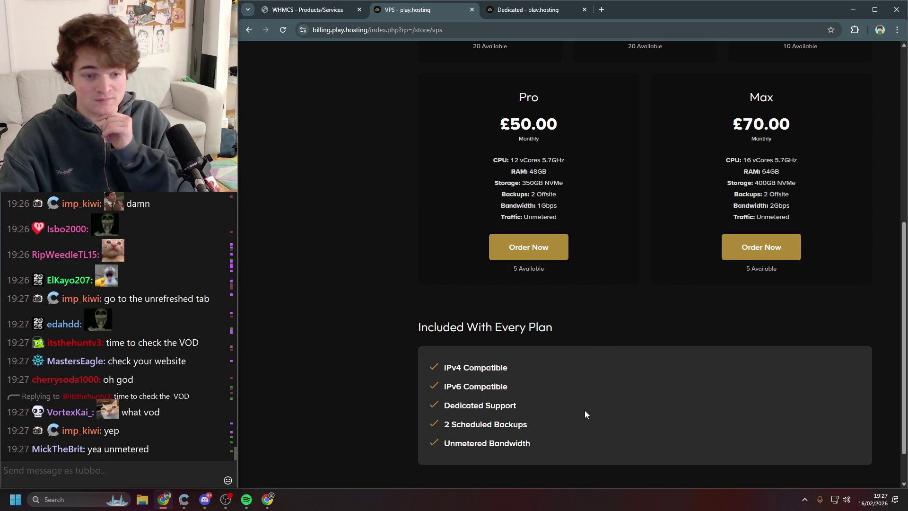
Step: Review the storefront's Included With Every Plan list, then head back to the WHMCS product list
scroll(597, 405, up, 5)
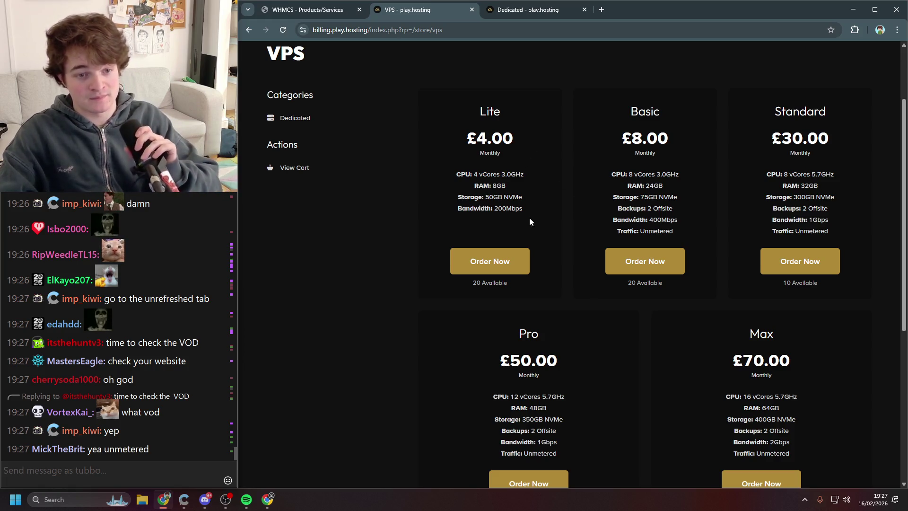
scroll(529, 209, down, 6)
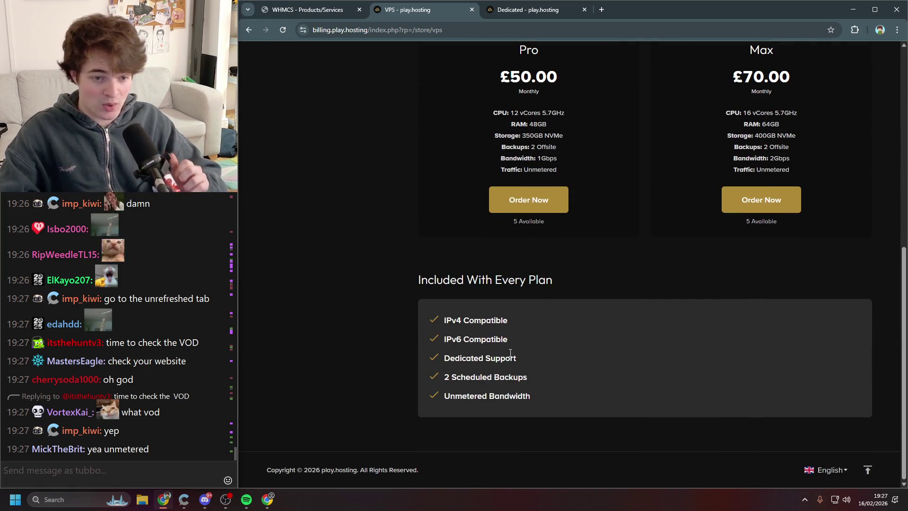
drag(541, 399, 436, 401)
scroll(571, 379, up, 7)
drag(524, 256, 496, 258)
click(568, 252)
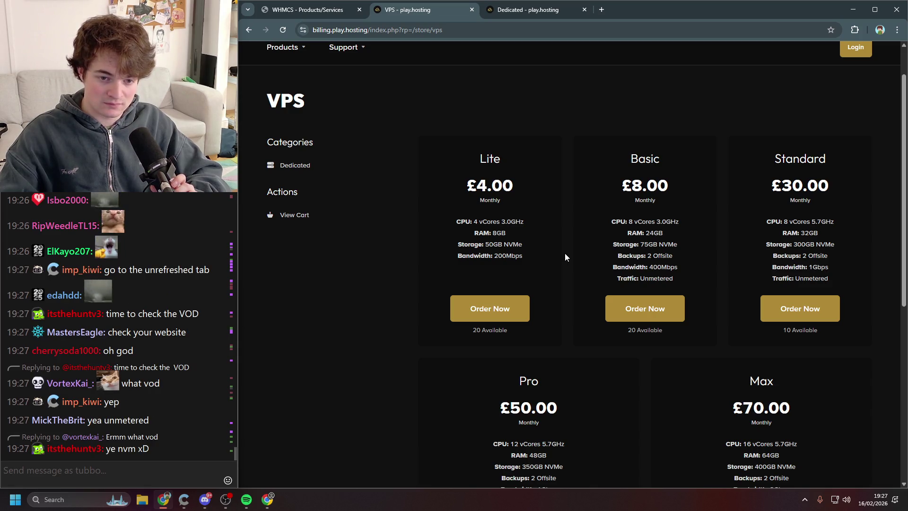
click(519, 9)
click(343, 10)
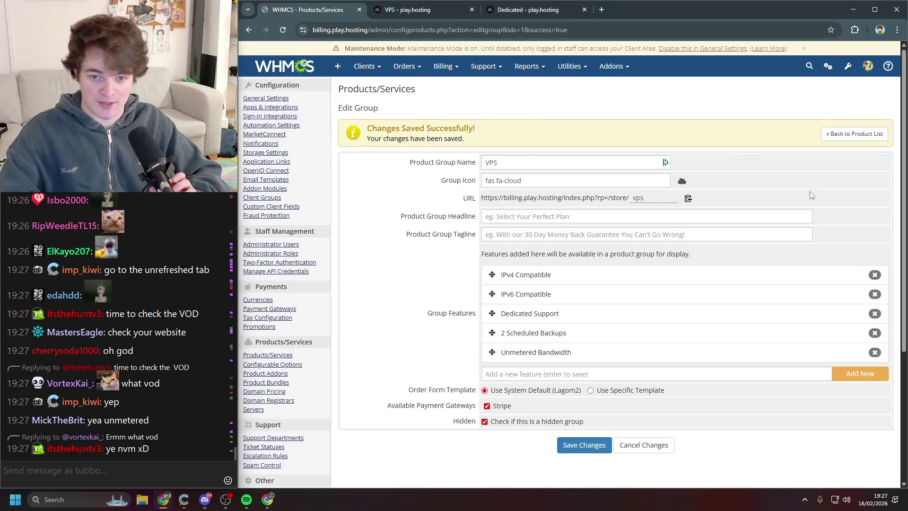
click(856, 134)
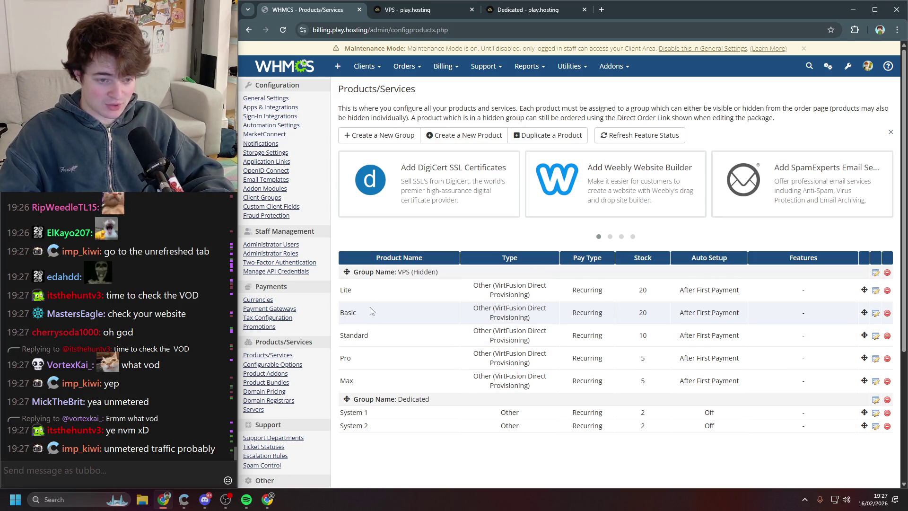
Step: Delete the Traffic and Backups lines from the Basic plan description and save it
click(876, 313)
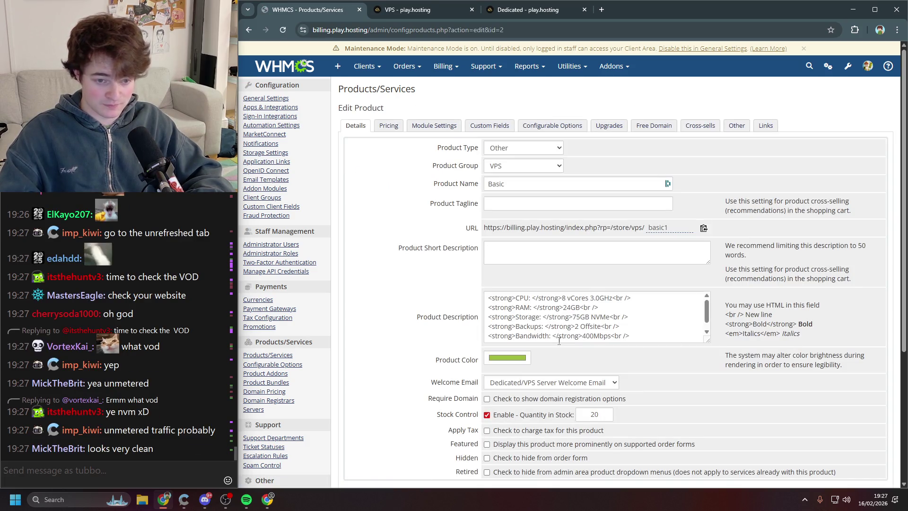
scroll(628, 337, down, 1)
drag(622, 336, 496, 338)
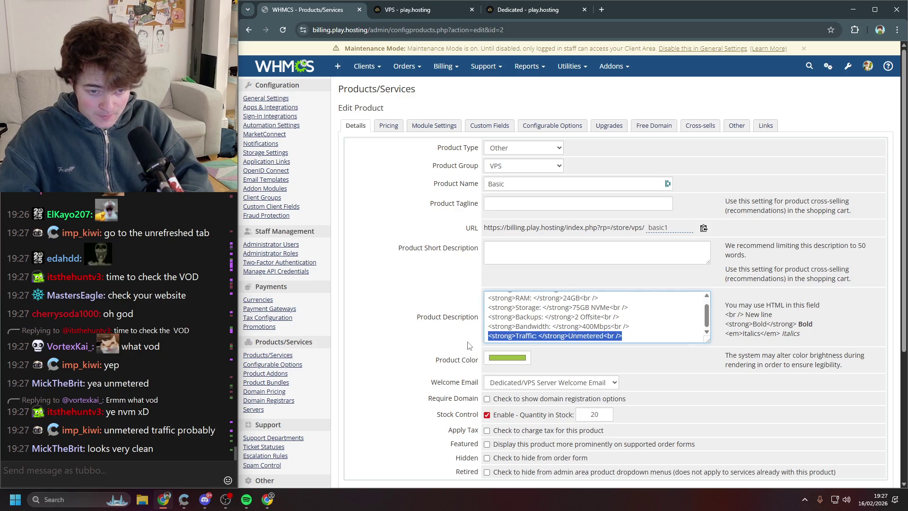
key(BackSpace)
drag(624, 318, 488, 318)
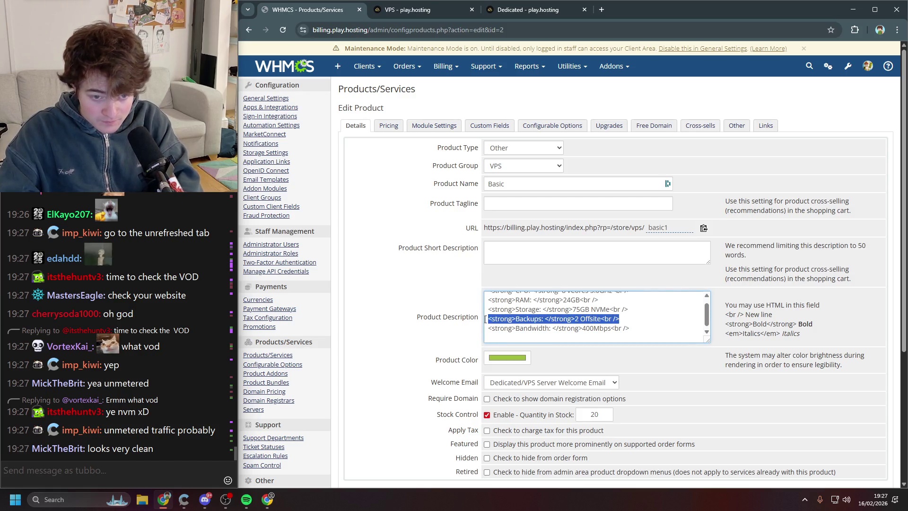
key(BackSpace)
key(BackSpace)
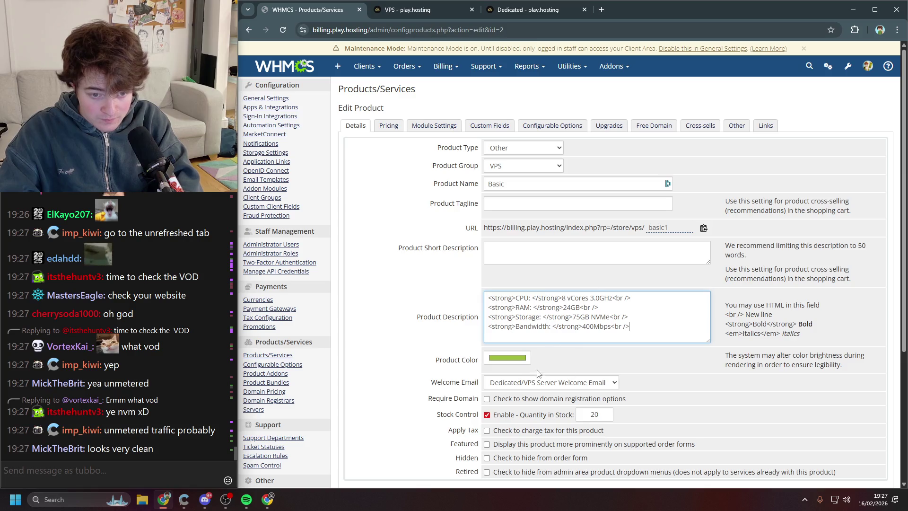
scroll(773, 398, down, 4)
click(586, 314)
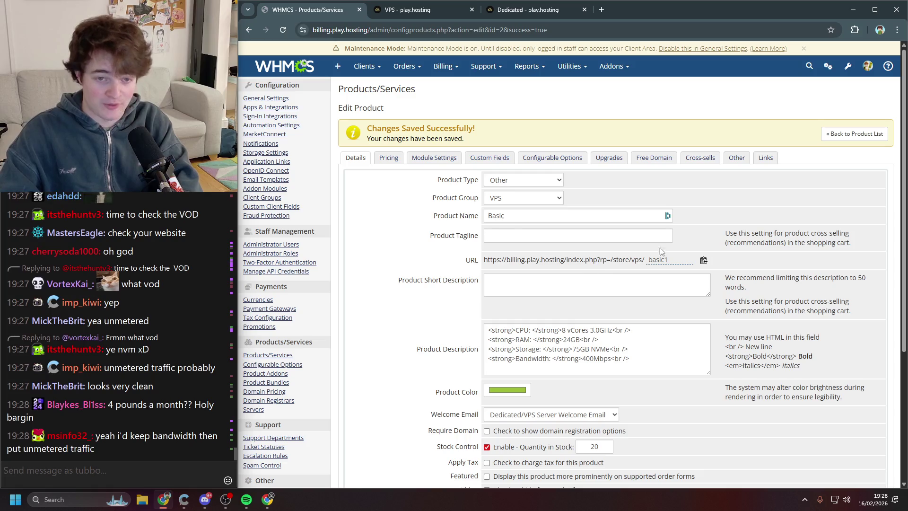
Step: Remove the leftover empty line and Backups line from the Standard description and save it
click(845, 140)
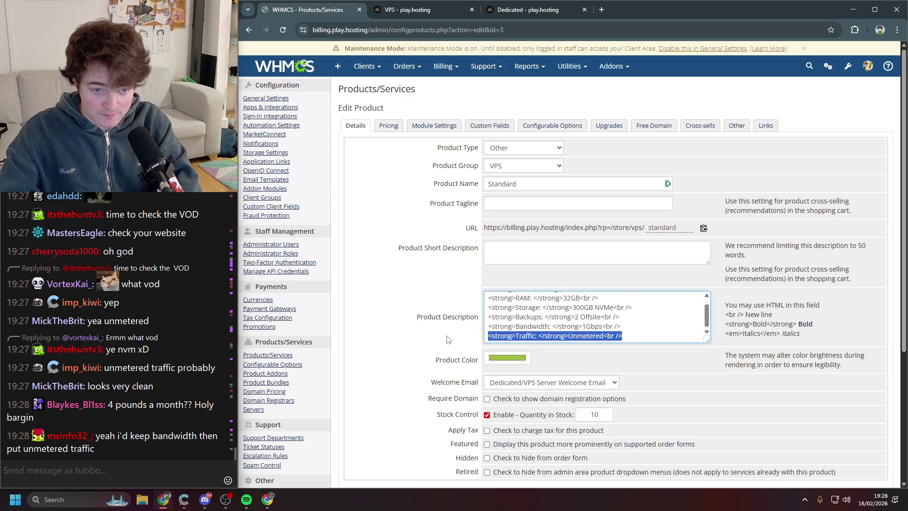
click(596, 335)
key(BackSpace)
drag(627, 326, 469, 330)
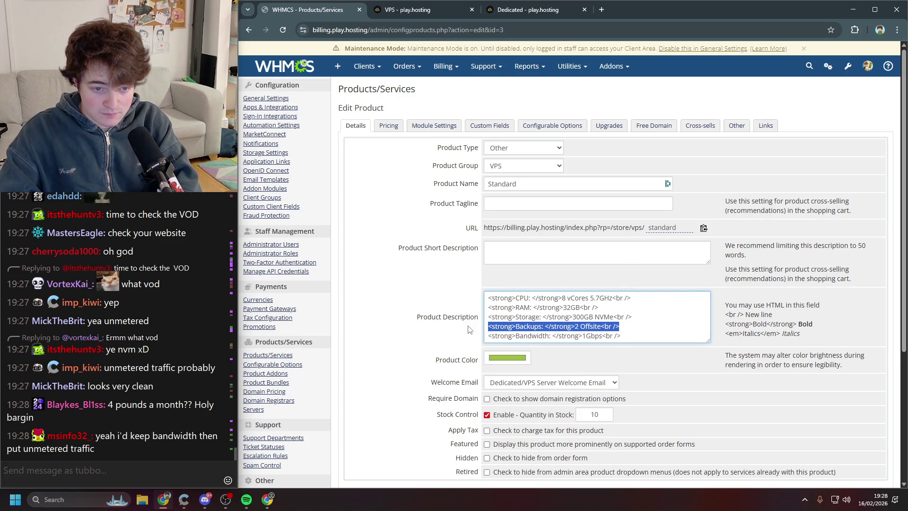
key(BackSpace)
key(BackSpace)
scroll(714, 411, down, 4)
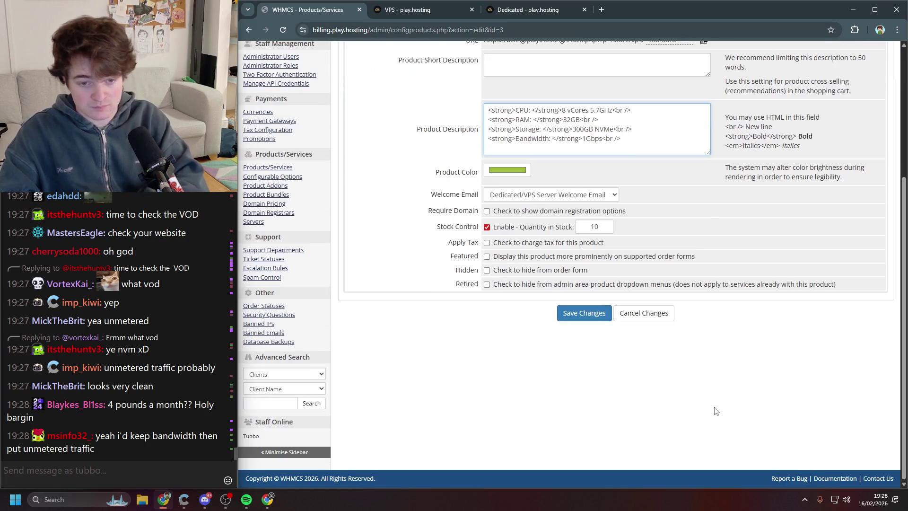
click(592, 320)
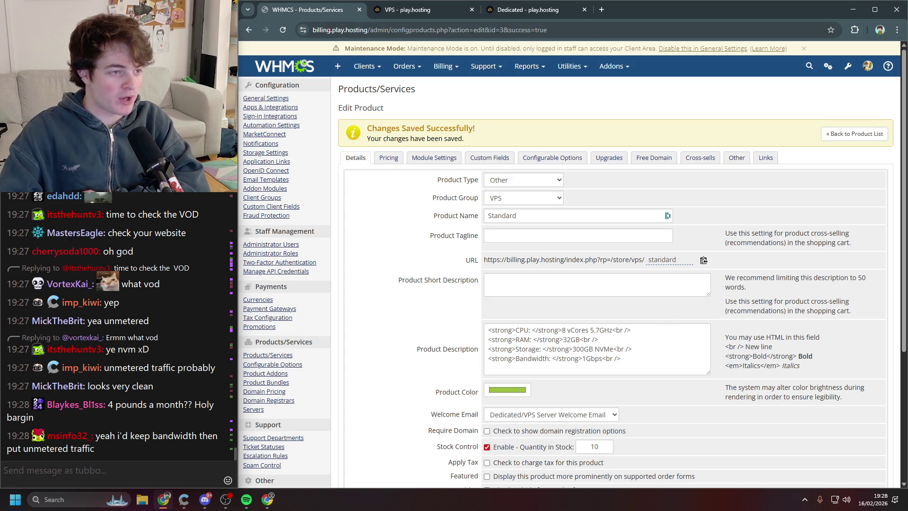
key(alt+Tab)
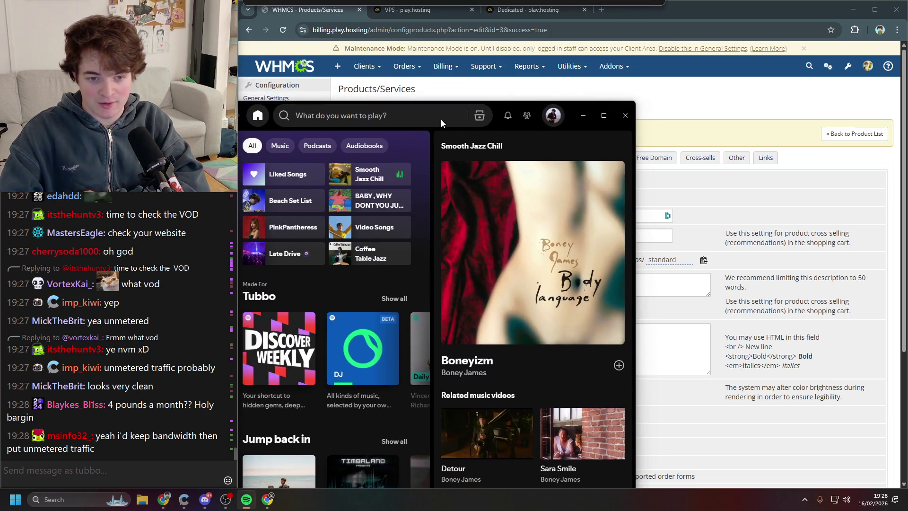
Step: Nudge the Spotify window and minimise it to return to the WHMCS page
drag(441, 118, 458, 114)
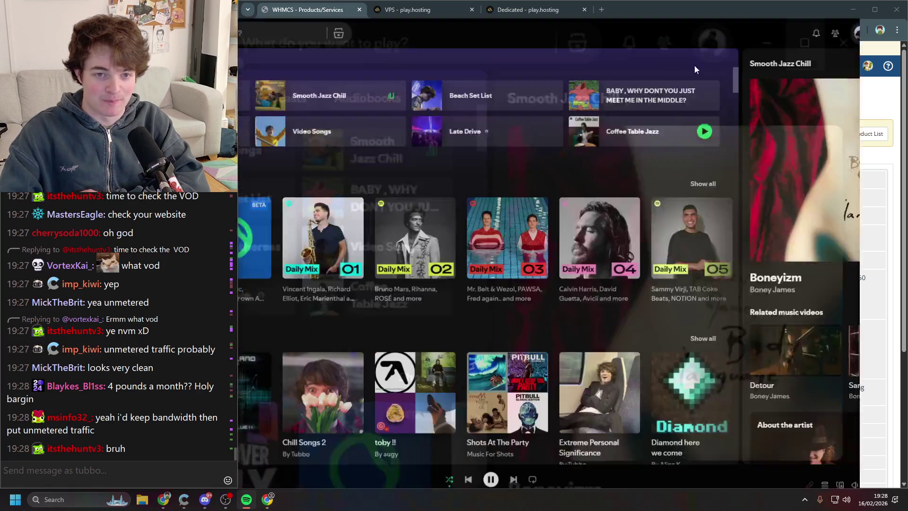
click(694, 65)
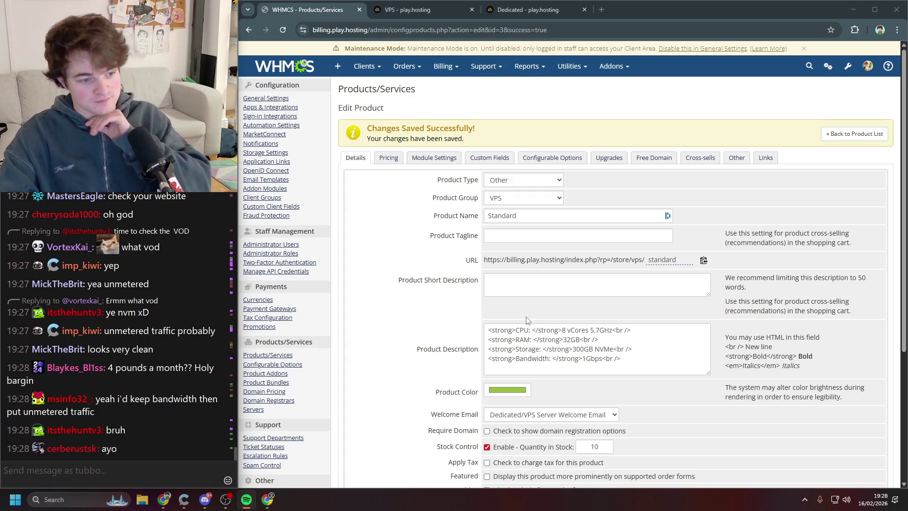
Step: Delete the Traffic and Backups lines from the Pro plan description and save it
click(857, 134)
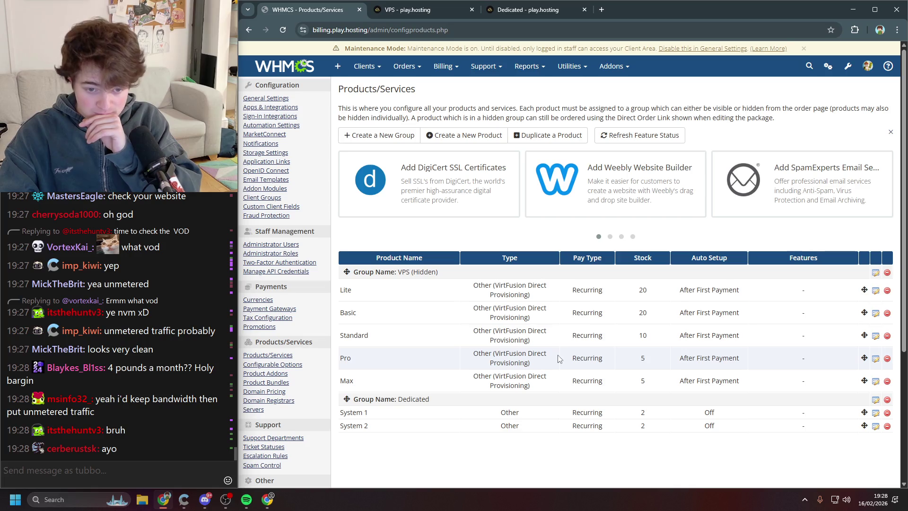
click(877, 359)
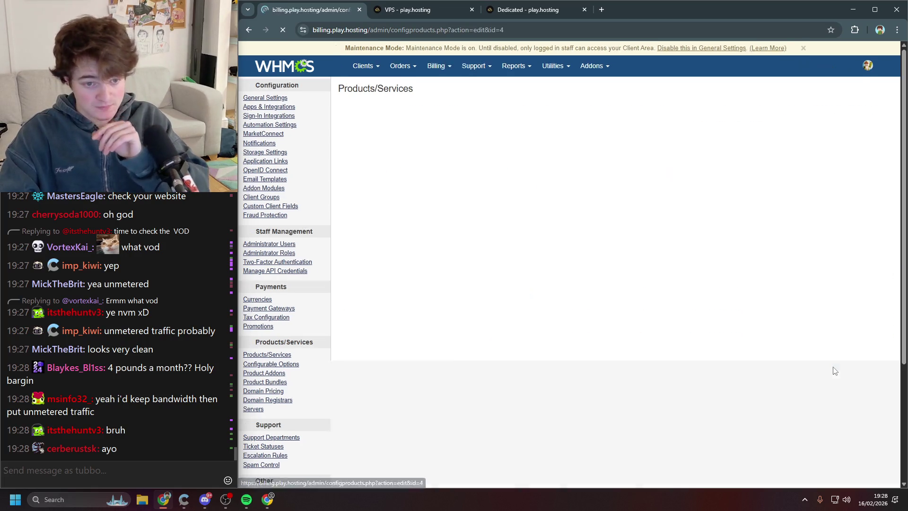
scroll(596, 317, down, 1)
drag(622, 336, 487, 337)
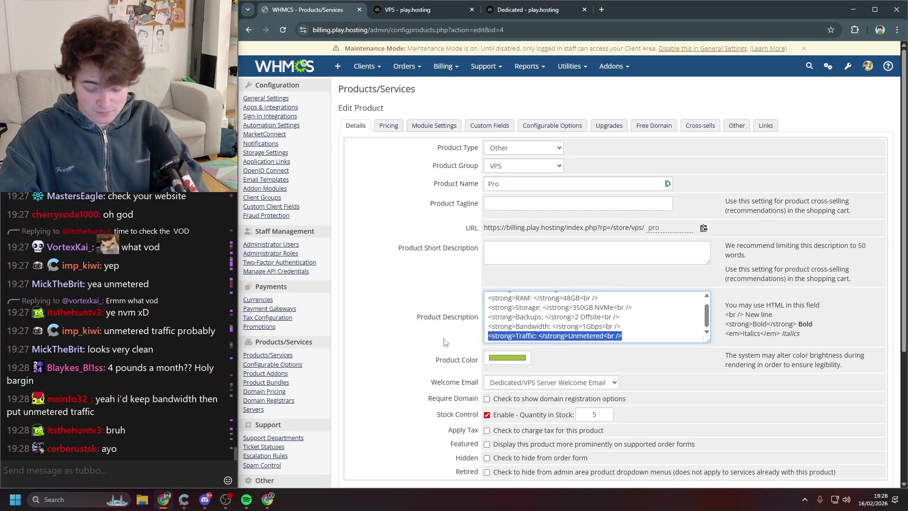
key(BackSpace)
key(BackSpace)
drag(617, 328, 483, 330)
key(BackSpace)
key(BackSpace)
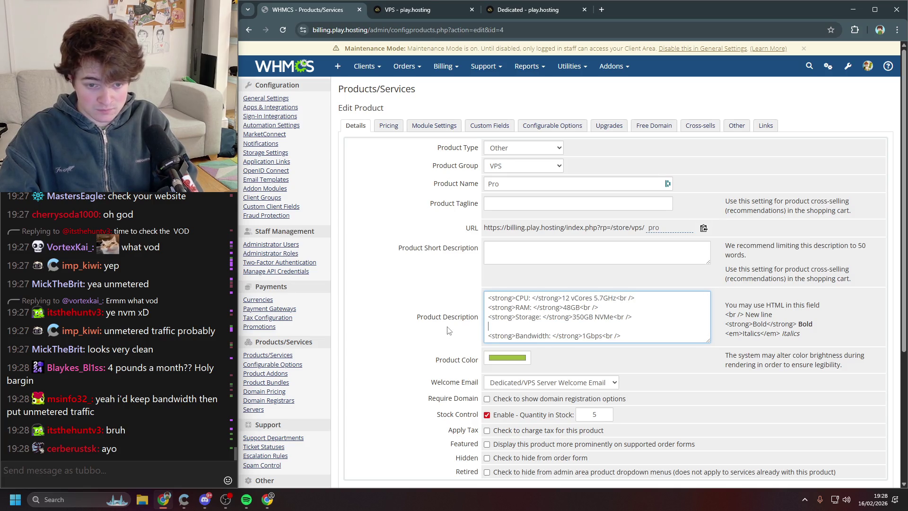
scroll(570, 365, down, 4)
click(596, 320)
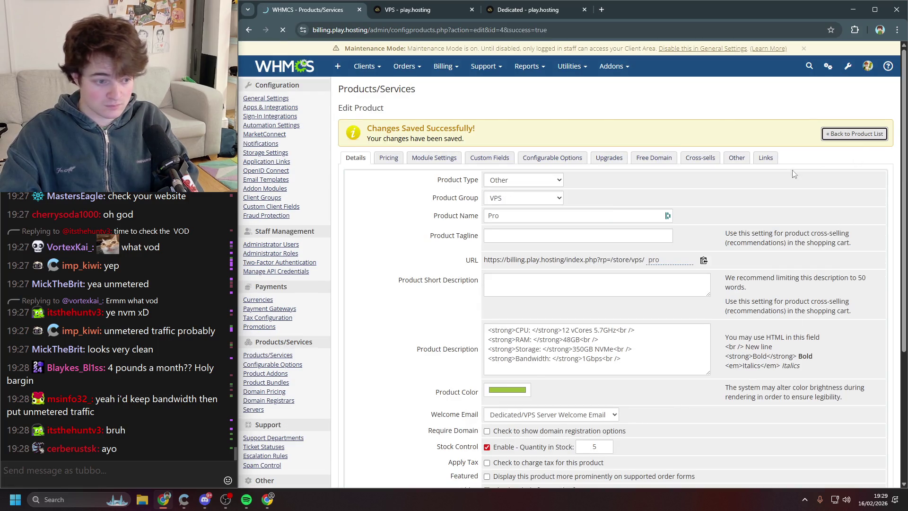
Step: Delete the Backups and Traffic lines from the Max plan description and save it
click(854, 136)
scroll(603, 349, down, 1)
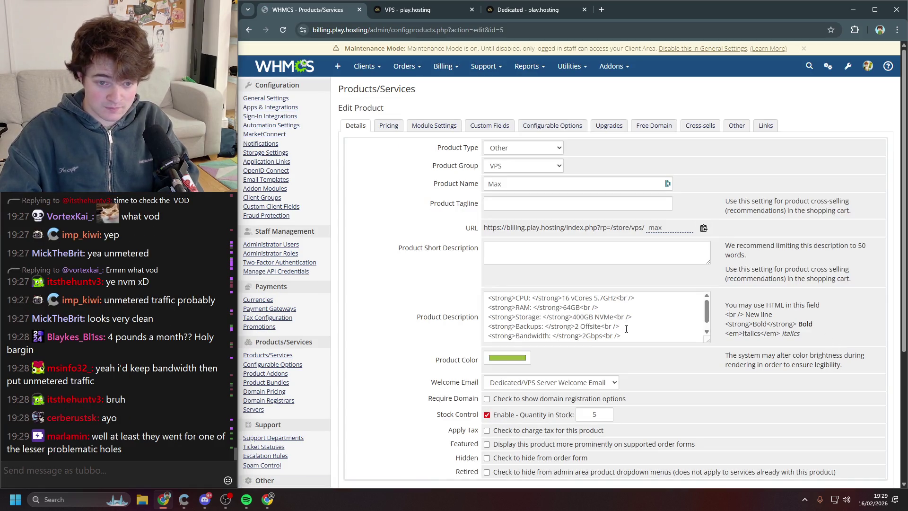
mouse_move(626, 329)
mouse_down()
mouse_move(538, 327)
mouse_move(633, 318)
mouse_up()
key(BackSpace)
scroll(628, 322, down, 2)
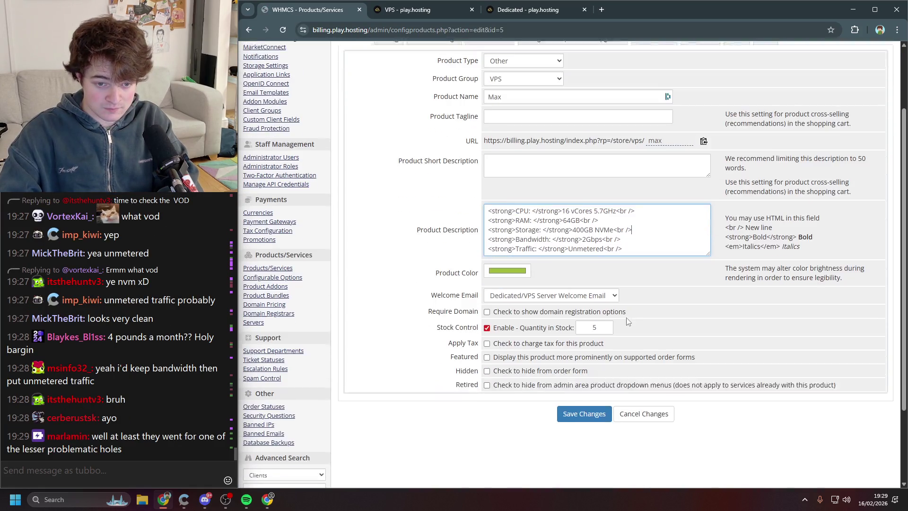
drag(629, 239, 435, 239)
key(BackSpace)
click(595, 407)
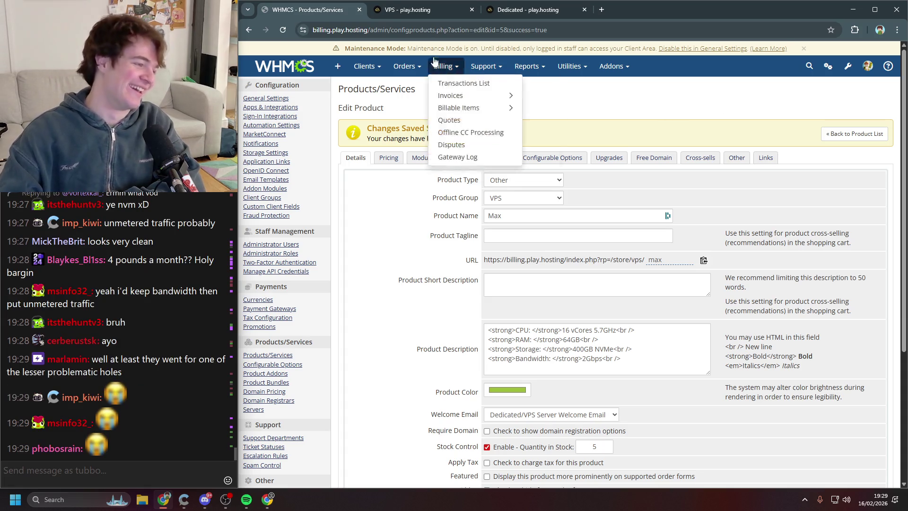
mouse_move(436, 11)
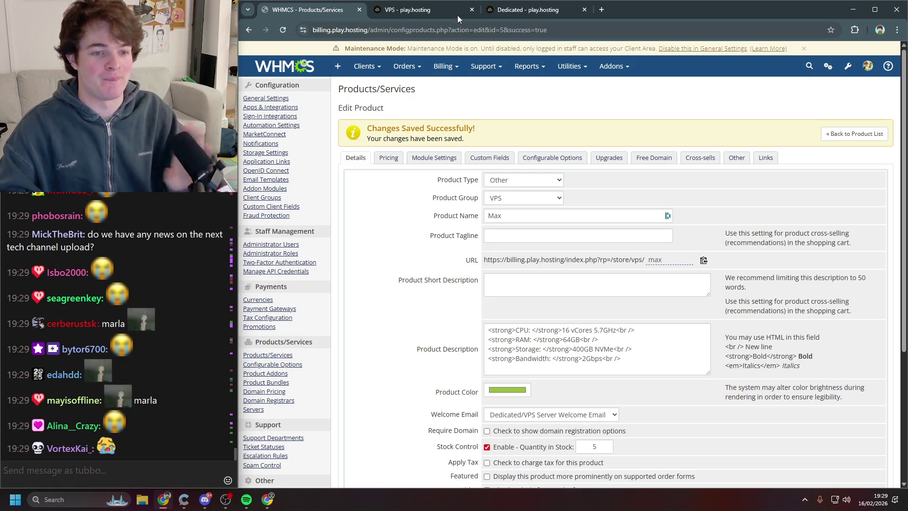
click(848, 135)
Step: Scroll through the VPS storefront's trimmed plan specs, then open the VPS group settings in WHMCS
click(407, 10)
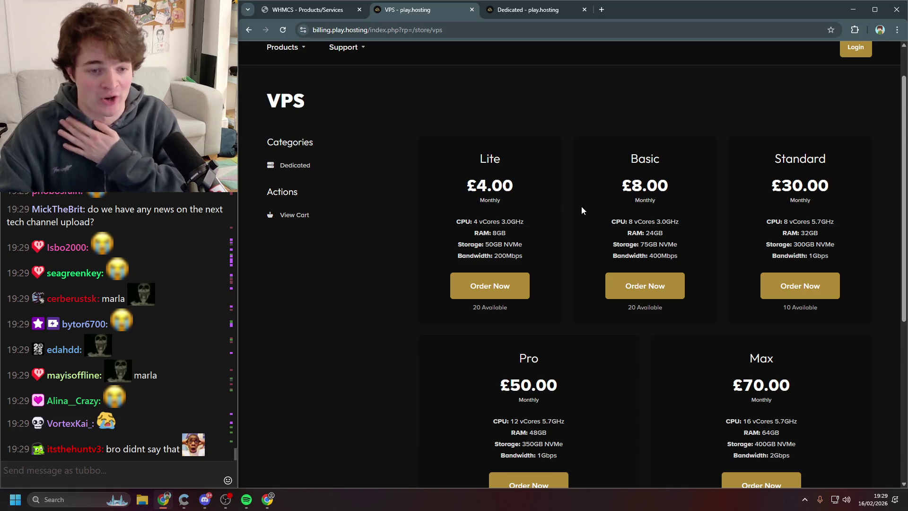
scroll(581, 208, down, 2)
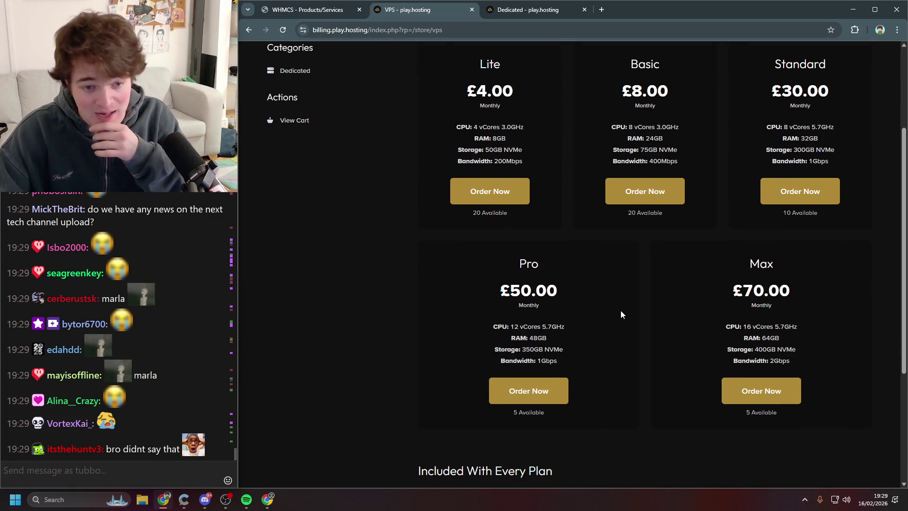
scroll(577, 338, up, 3)
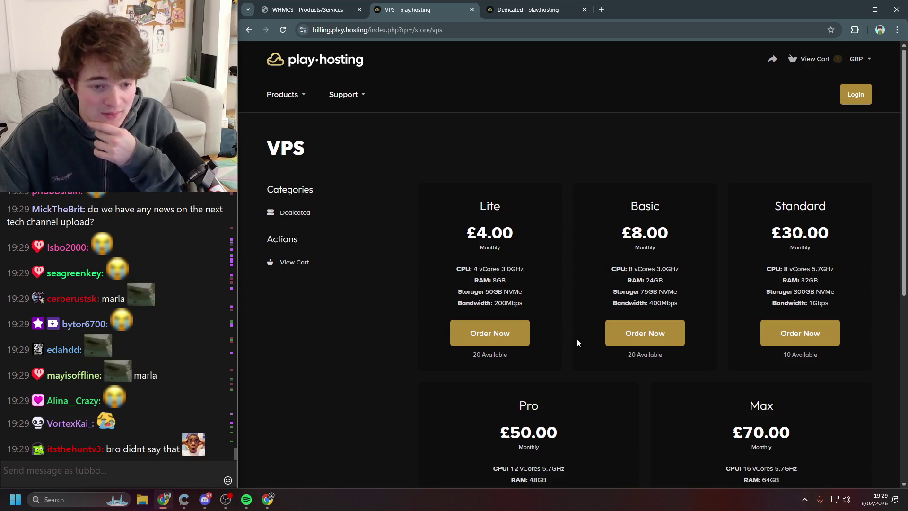
scroll(599, 317, down, 5)
scroll(599, 317, down, 2)
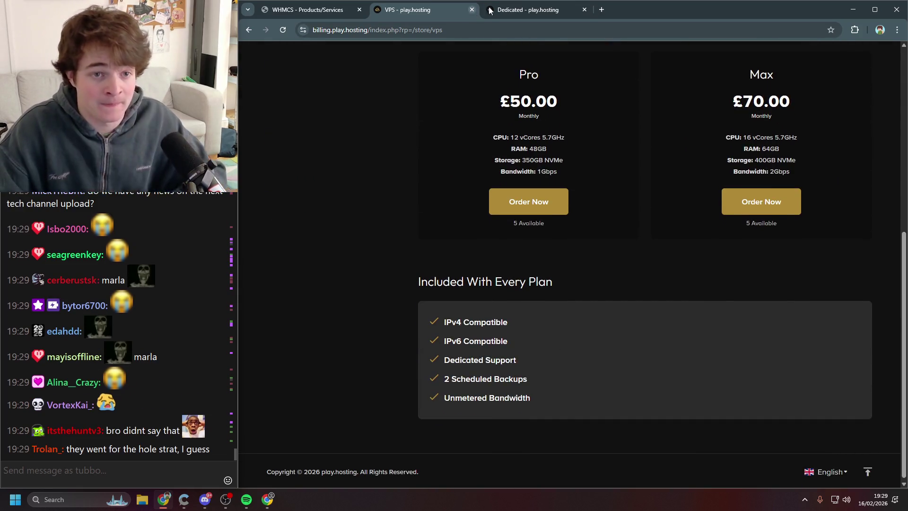
click(487, 9)
click(416, 9)
click(317, 9)
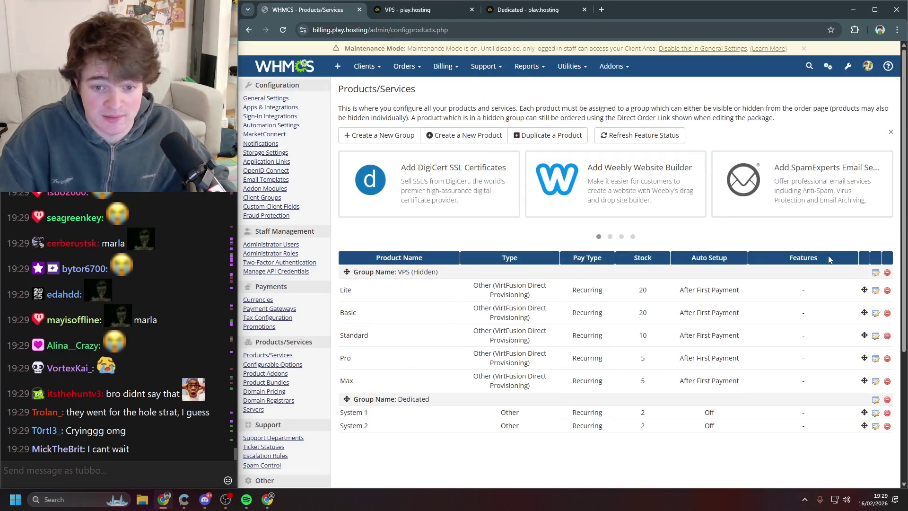
click(876, 270)
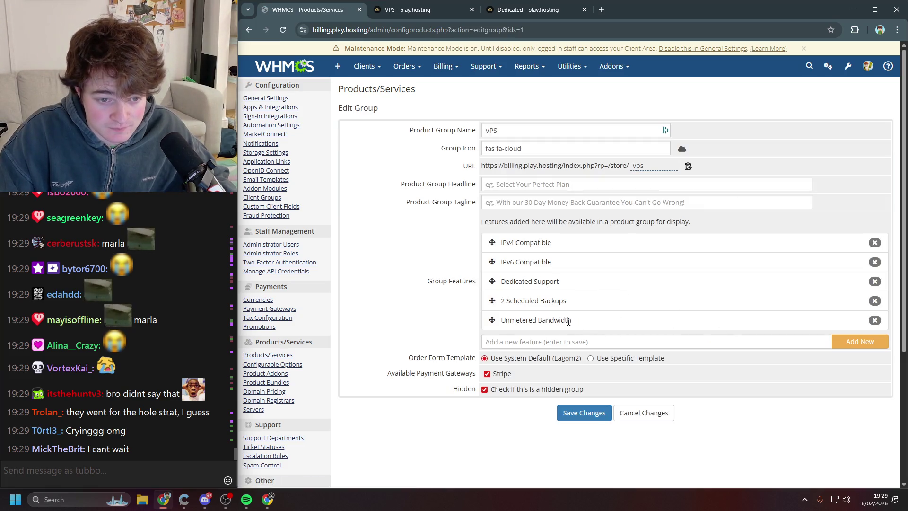
Step: Replace the Unmetered Bandwidth feature with Unmetered Traffic
drag(571, 320, 486, 325)
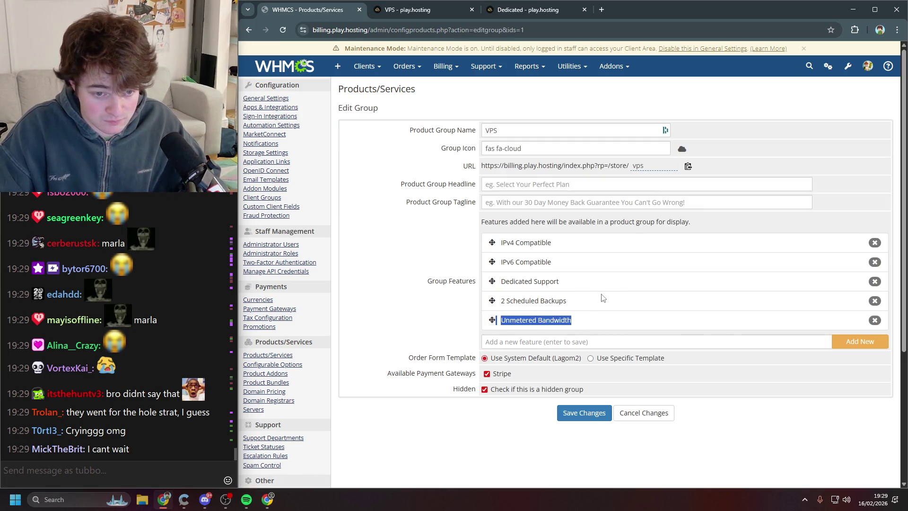
drag(589, 322, 500, 323)
key(ctrl+c)
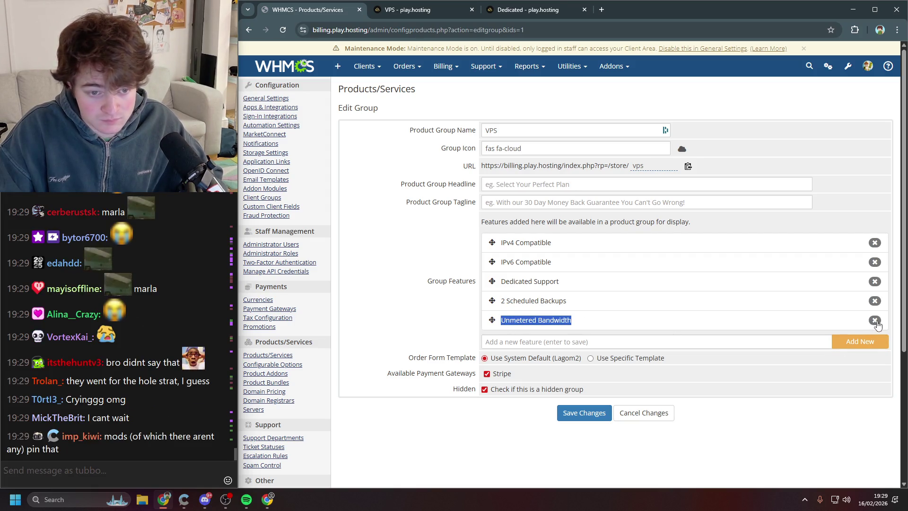
click(876, 321)
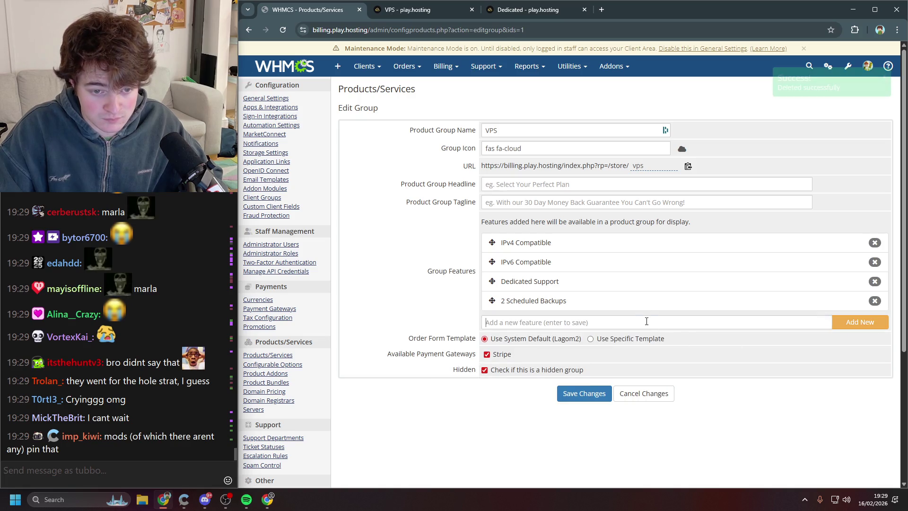
click(557, 324)
key(ctrl+v)
drag(557, 323, 523, 324)
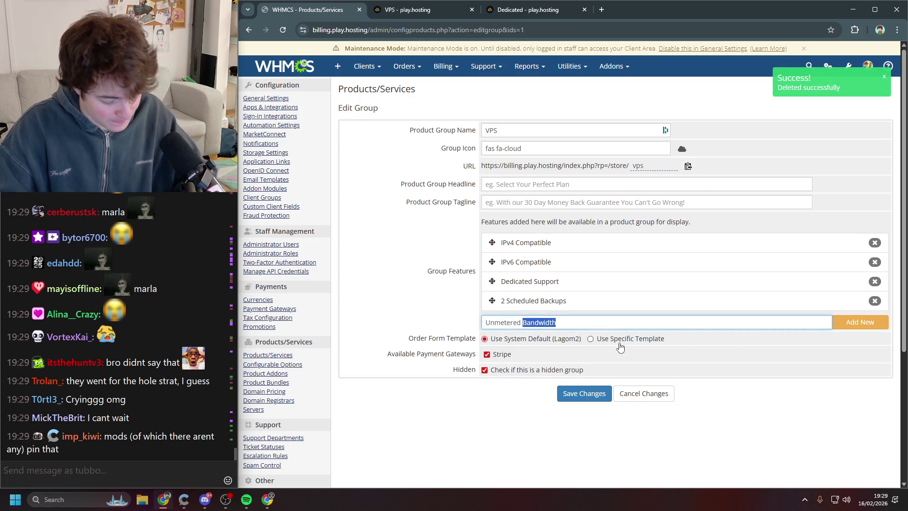
text(Traffic)
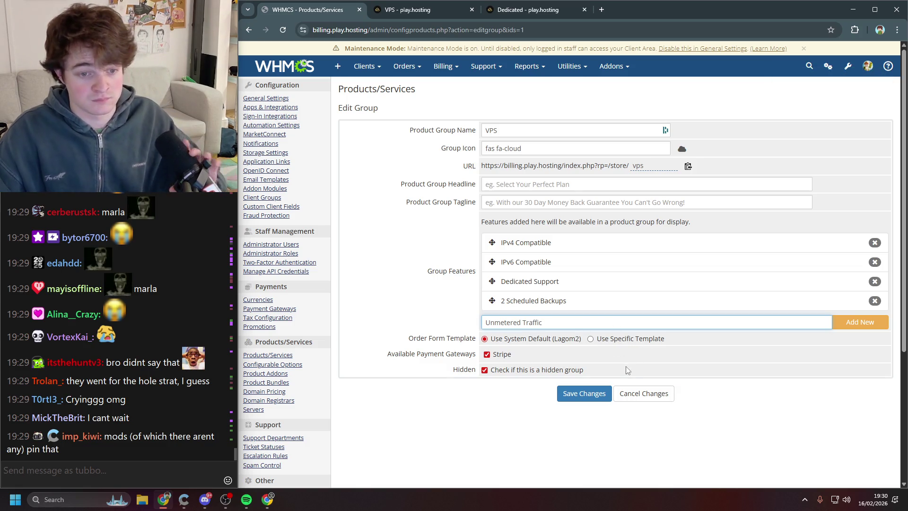
click(856, 324)
Step: Replace '2 Scheduled Backups' with a plain 'Scheduled Backups' feature
drag(568, 301, 509, 307)
key(ctrl+c)
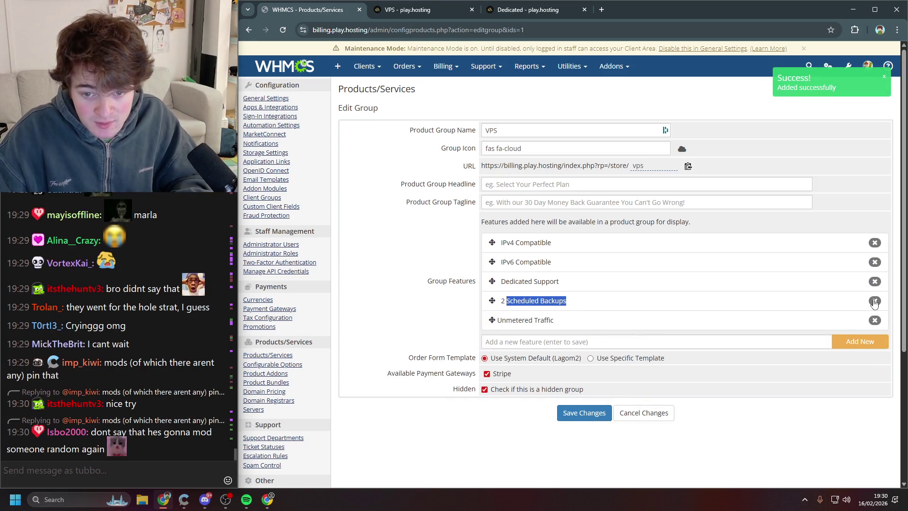
click(875, 301)
click(588, 323)
key(ctrl+v)
click(837, 327)
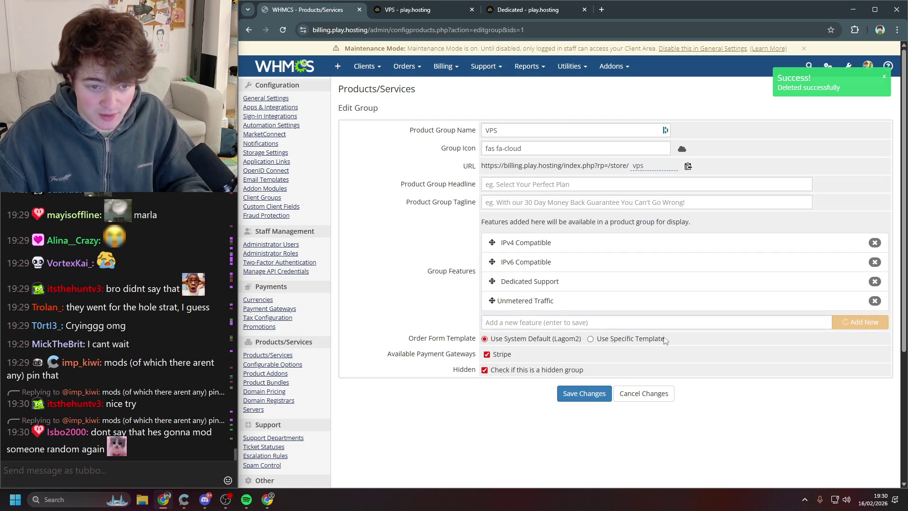
Step: Add '2 Offsite Backups' as a feature, save the group, and reload the VPS store
click(560, 343)
text(2 Offsite Ba)
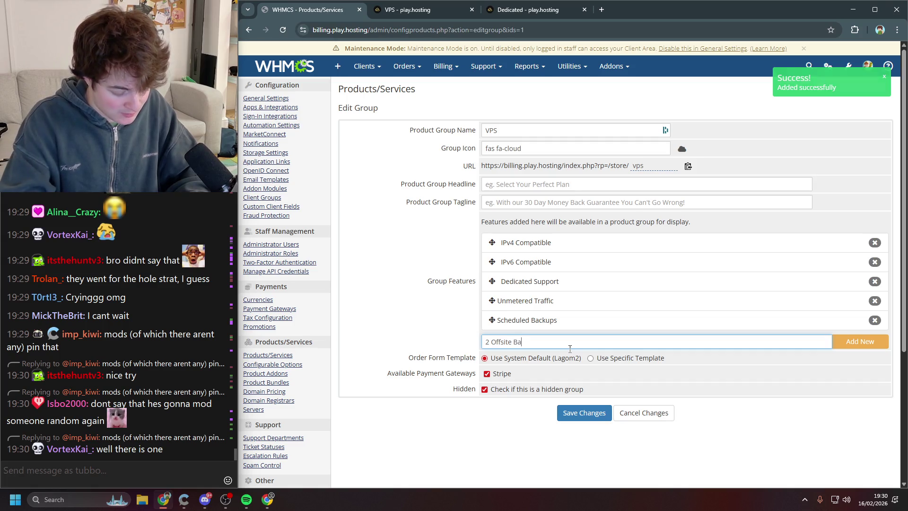
text(ckups)
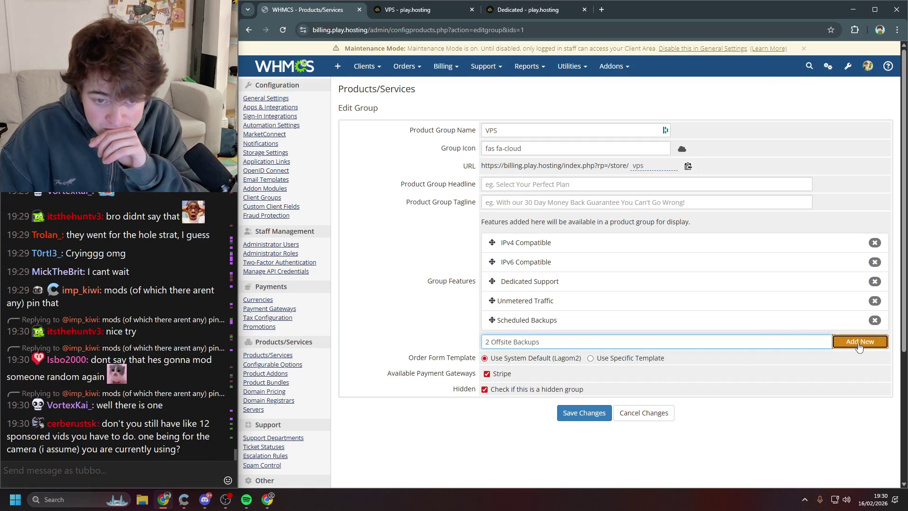
click(856, 342)
click(584, 432)
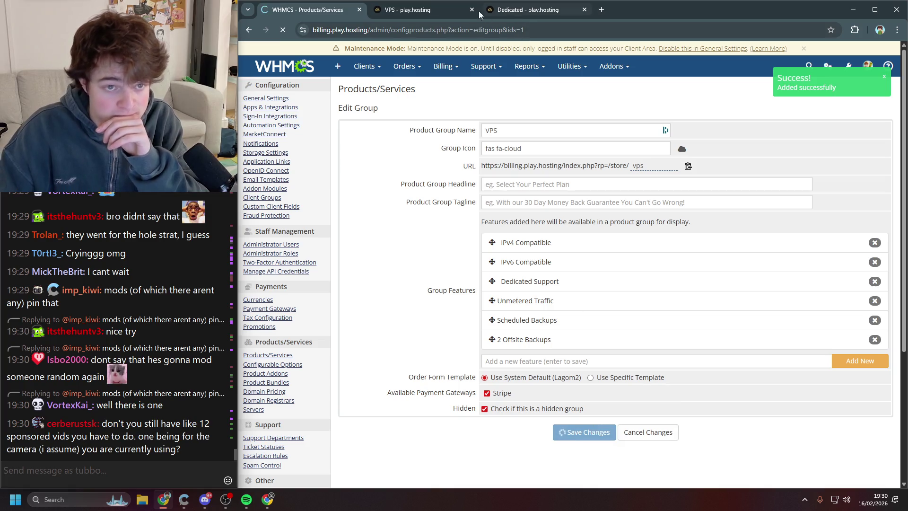
click(417, 10)
click(283, 30)
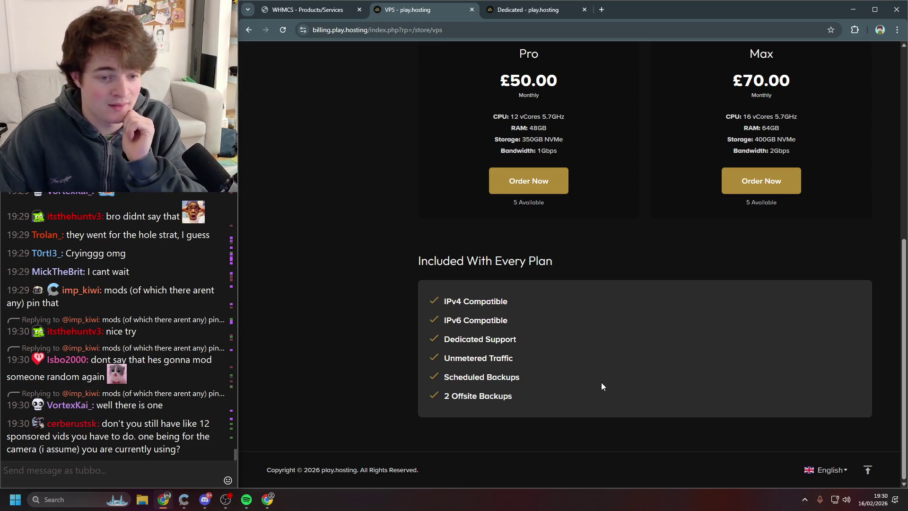
Step: Scroll the VPS storefront to check Included With Every Plan, from IPv4 Compatible to 2 Offsite Backups
scroll(615, 381, up, 7)
scroll(638, 366, down, 7)
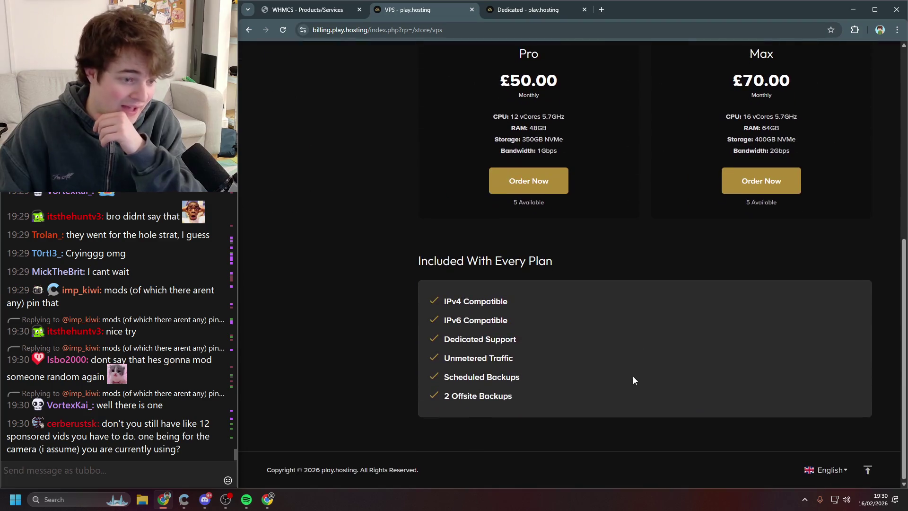
scroll(621, 392, up, 2)
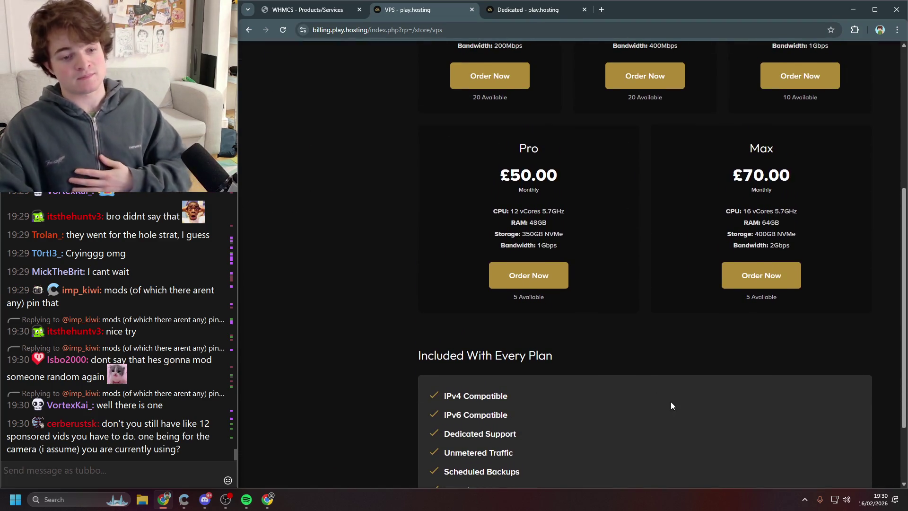
scroll(670, 405, down, 2)
scroll(642, 361, up, 8)
scroll(654, 356, down, 4)
scroll(691, 367, down, 4)
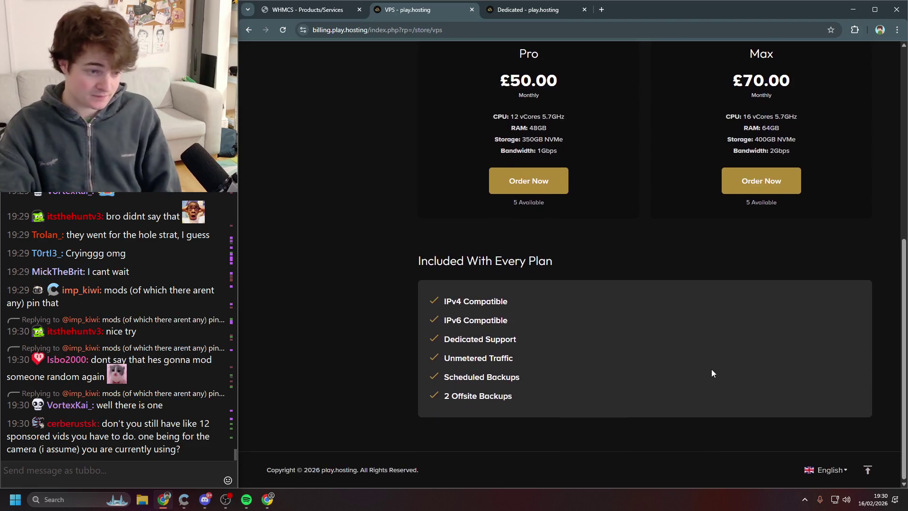
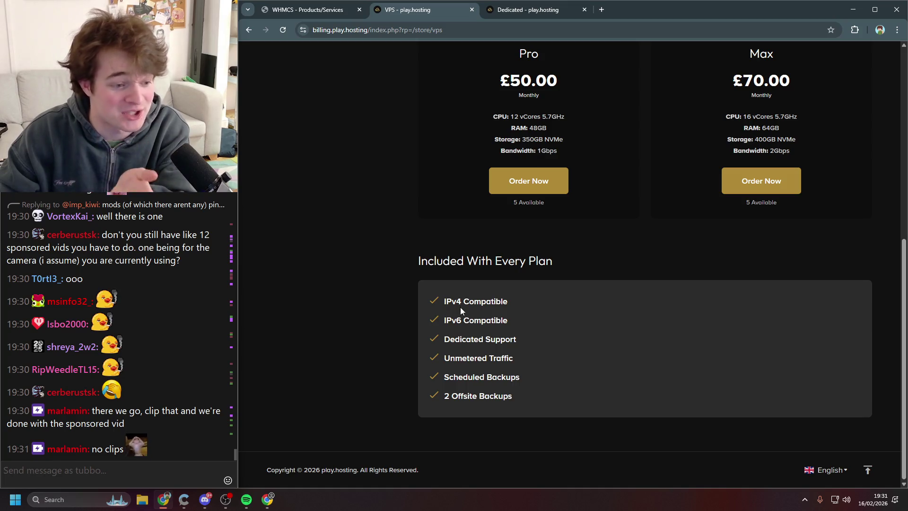
Step: Scroll through the VPS plans and their Included With Every Plan feature list
scroll(416, 314, up, 7)
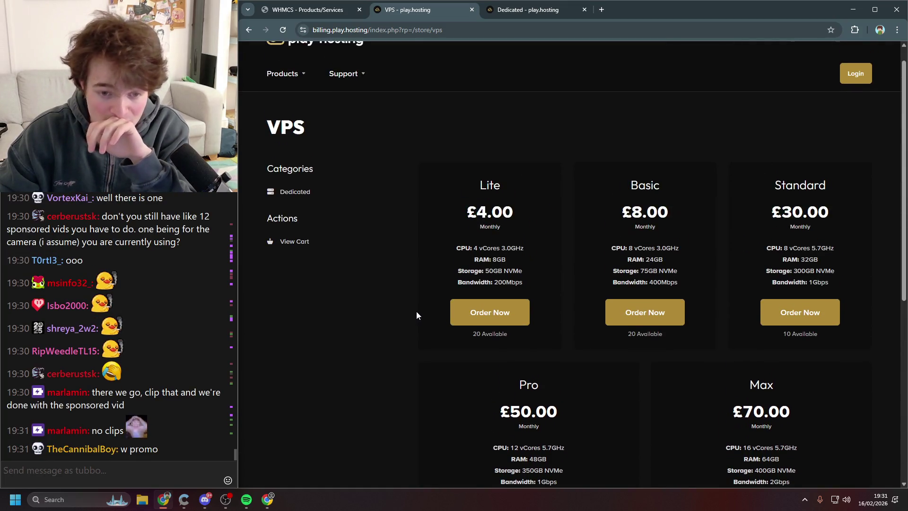
scroll(397, 301, down, 2)
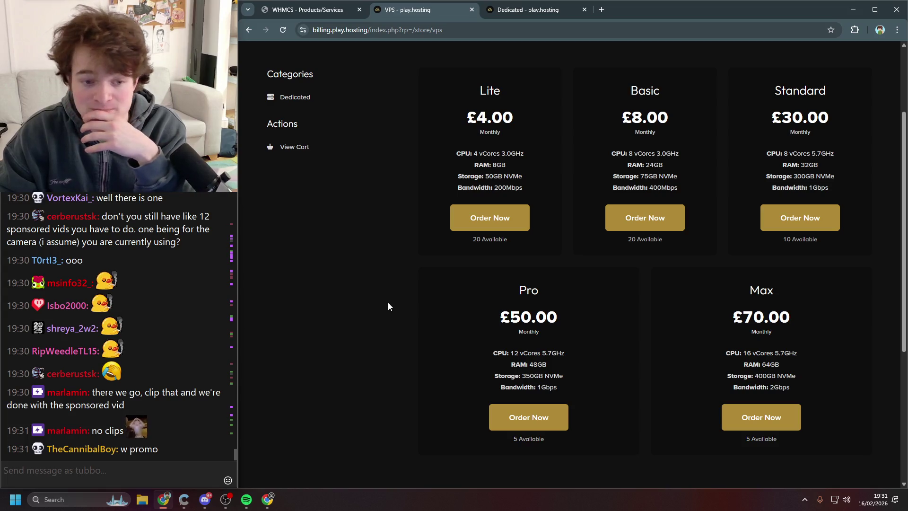
scroll(375, 297, down, 4)
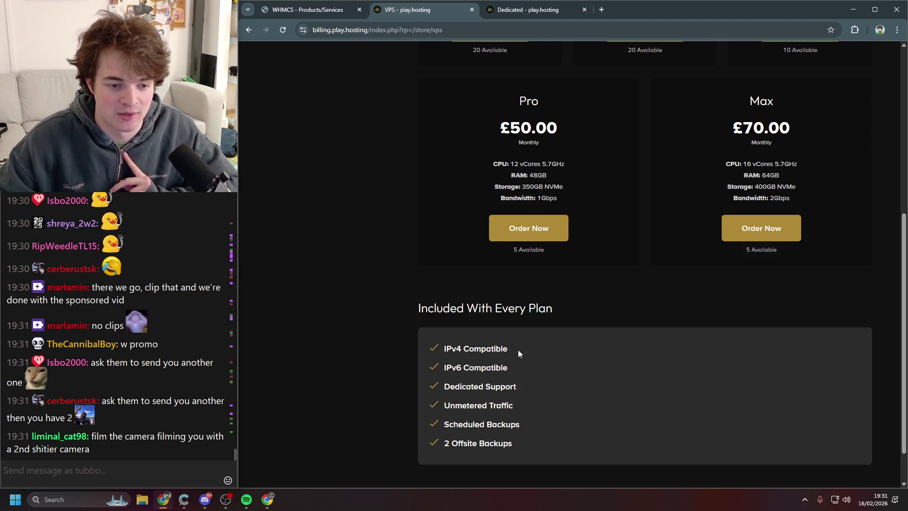
scroll(518, 334, up, 10)
Step: Glance at the Dedicated servers page, then return to the WHMCS VPS group editor
click(544, 9)
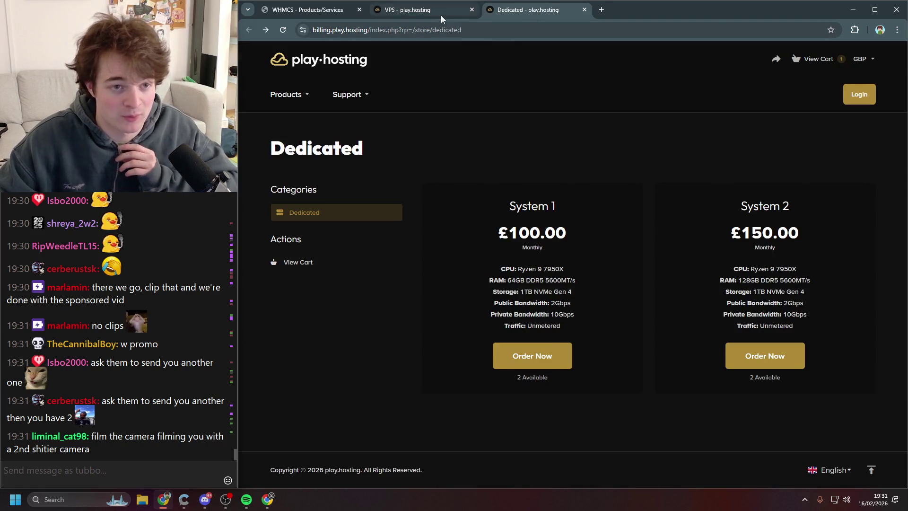
click(442, 19)
key(ctrl+shift+Tab)
click(574, 392)
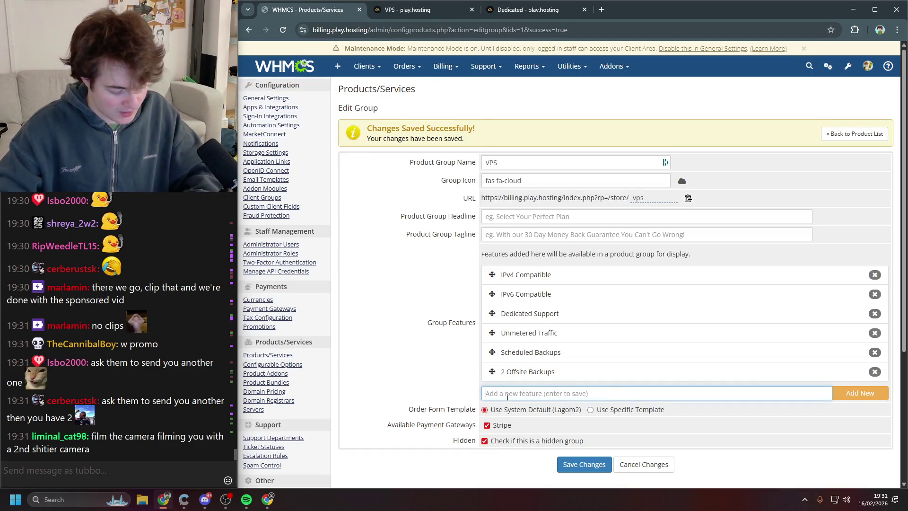
Step: Add 'AMD EPYC & Ryzen 9 CPUs' as a VPS group feature, move it to the top, and save
text(AMD EPYC & RYZEN 9)
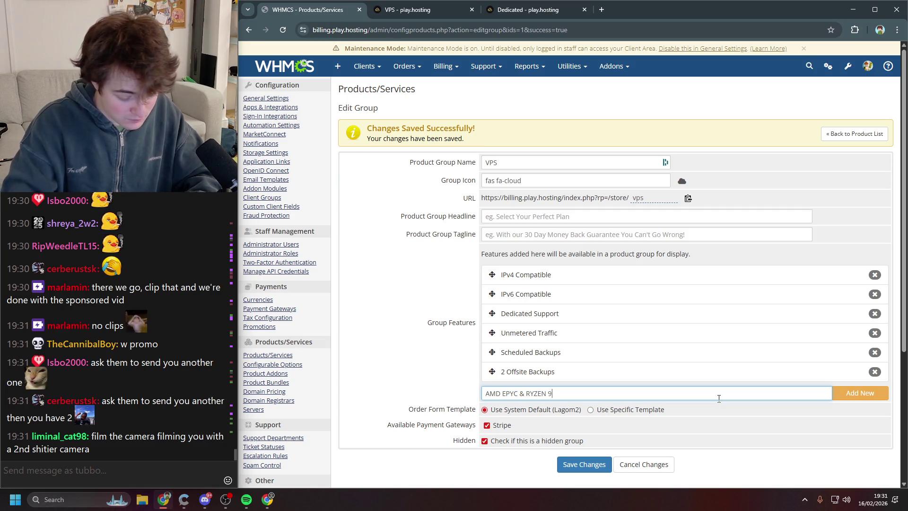
text(CPUs)
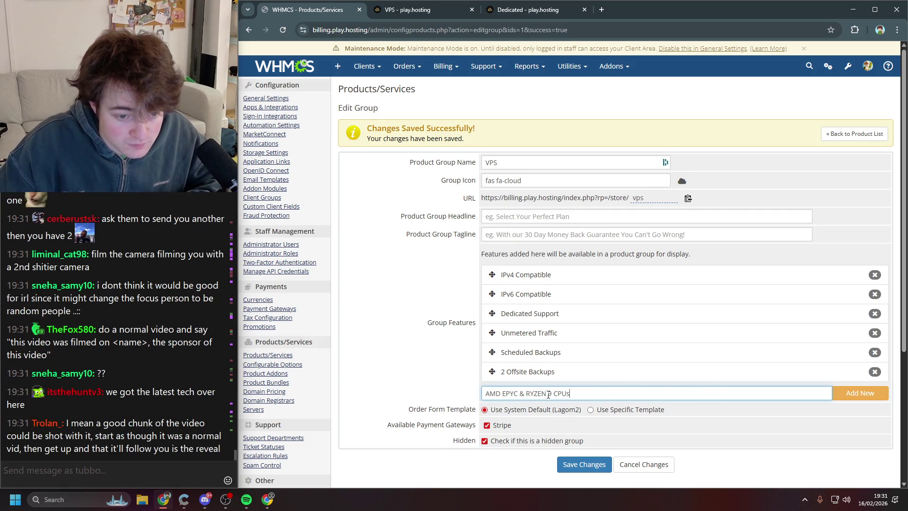
text(yzen)
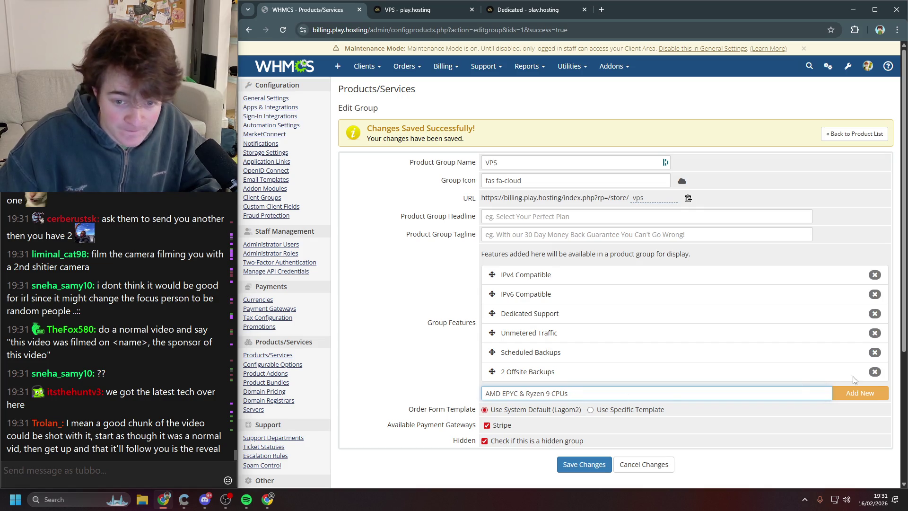
click(864, 396)
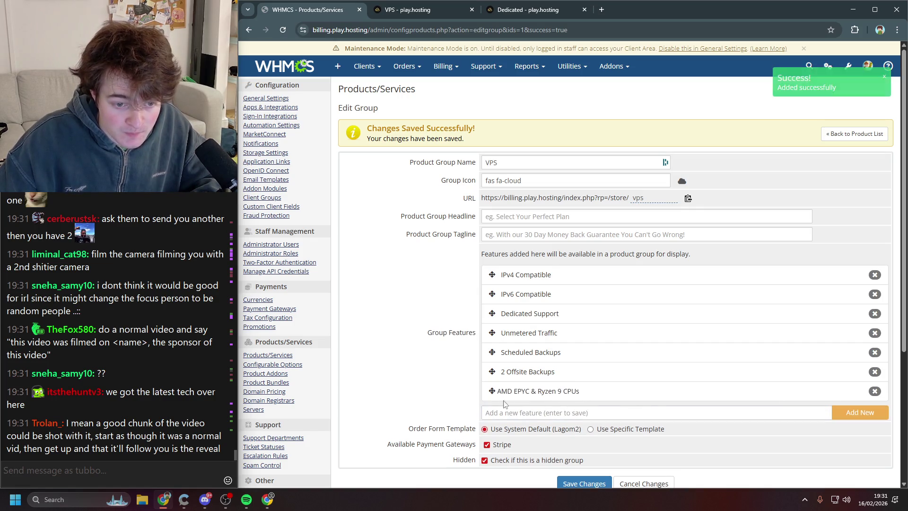
drag(492, 395, 492, 277)
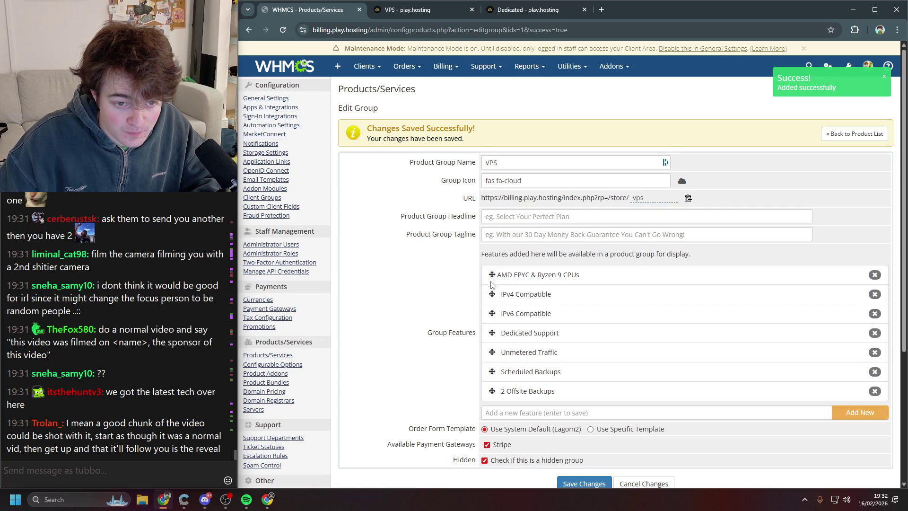
click(584, 484)
click(408, 10)
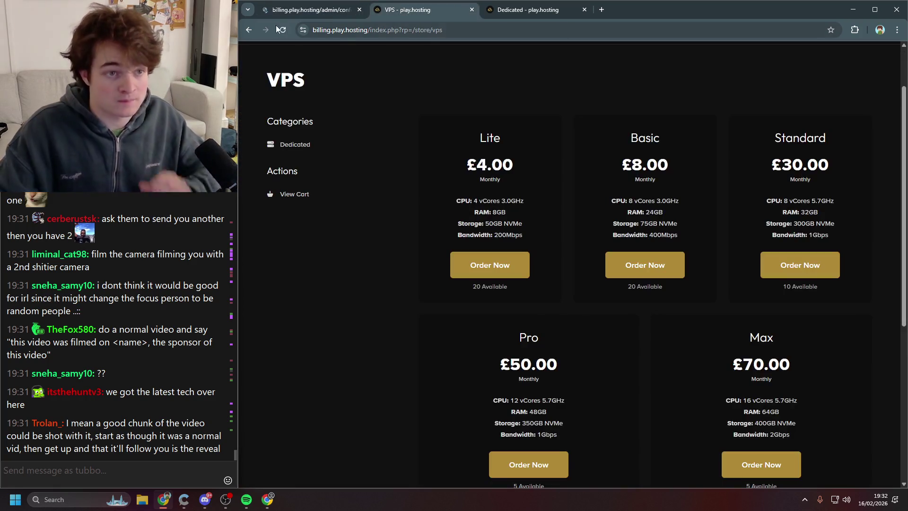
Step: Reload the VPS store page and scroll to the Included With Every Plan list
key(F5)
scroll(637, 199, down, 5)
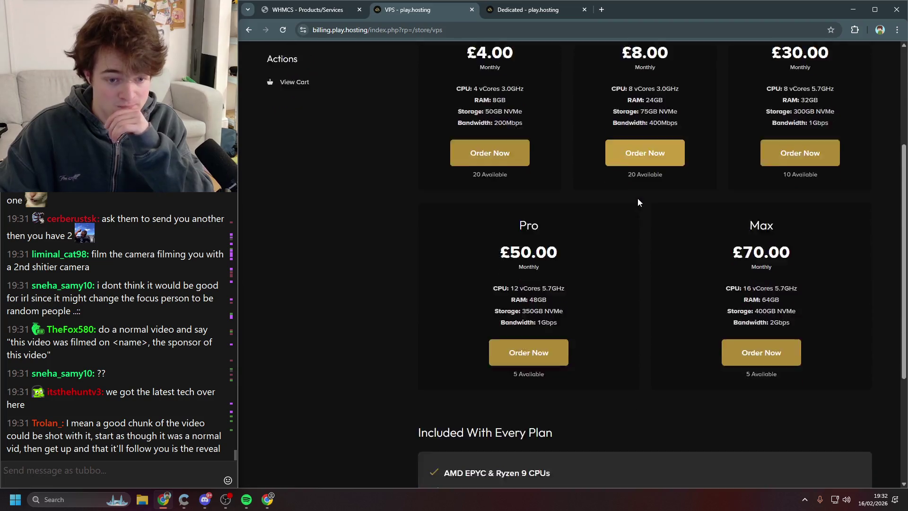
scroll(624, 357, up, 1)
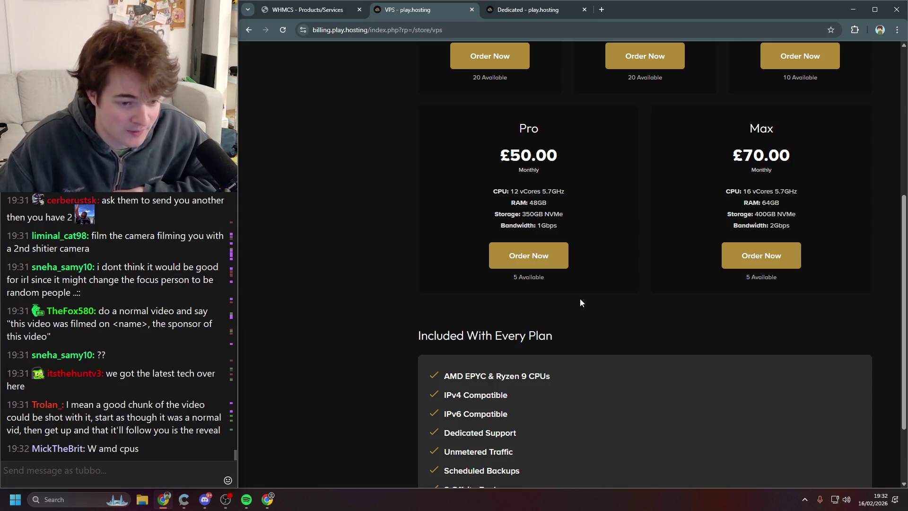
scroll(618, 309, down, 2)
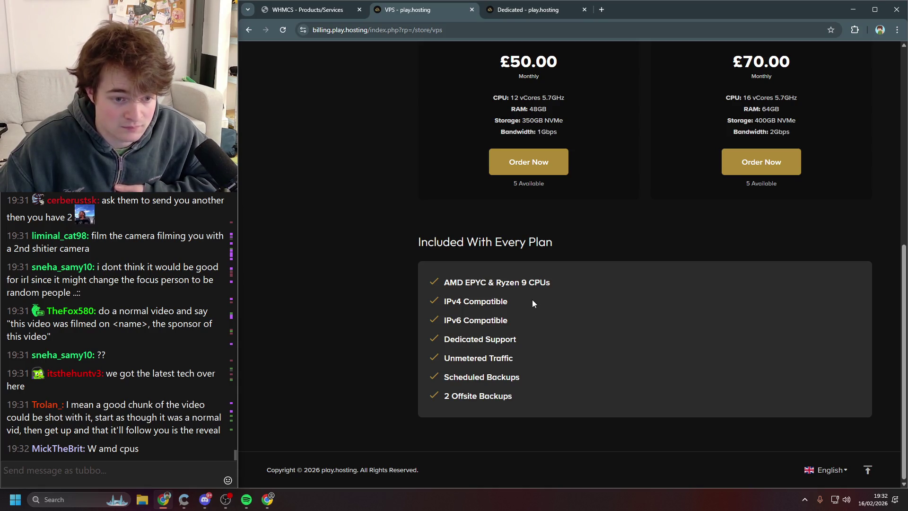
scroll(575, 312, up, 1)
scroll(574, 312, down, 1)
mouse_move(515, 397)
mouse_down()
mouse_move(480, 392)
mouse_move(466, 320)
mouse_move(530, 411)
mouse_up()
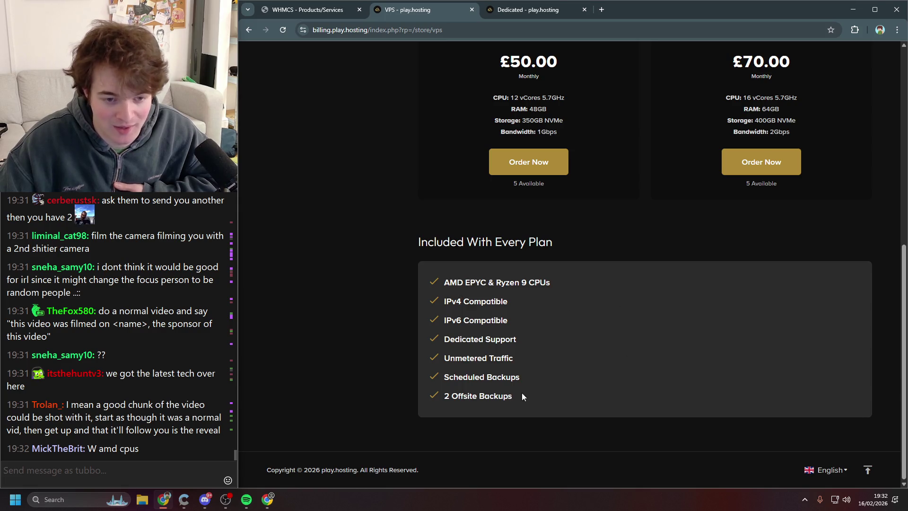
Step: Highlight the included list to confirm AMD EPYC & Ryzen 9 CPUs is first, then return to WHMCS
drag(431, 278, 535, 403)
click(529, 406)
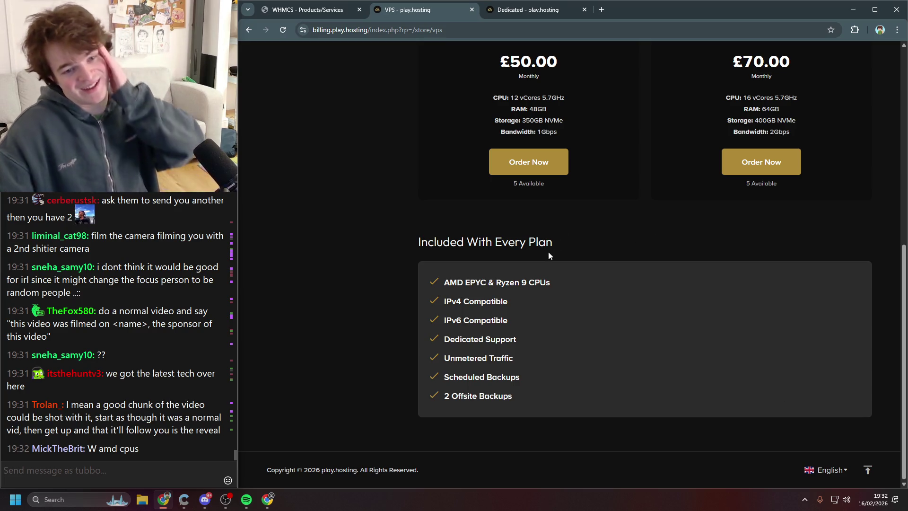
scroll(582, 254, up, 8)
scroll(640, 308, down, 7)
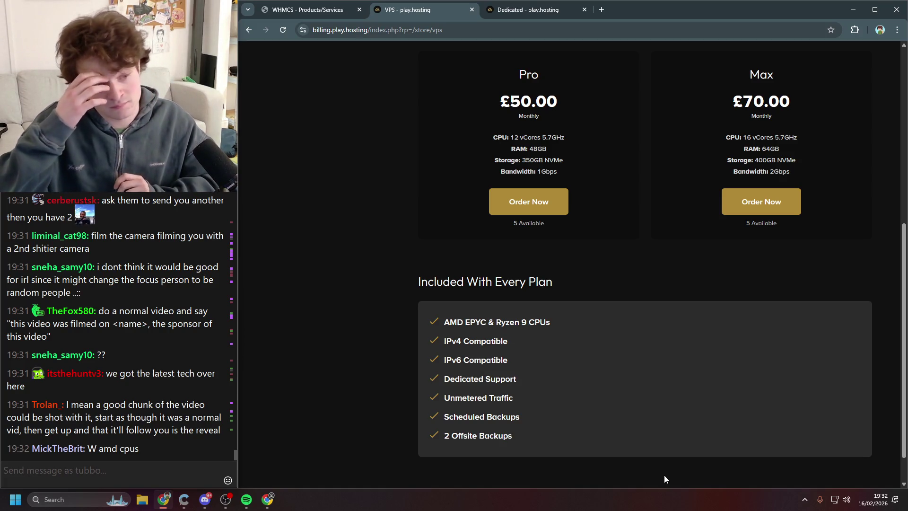
scroll(635, 402, up, 4)
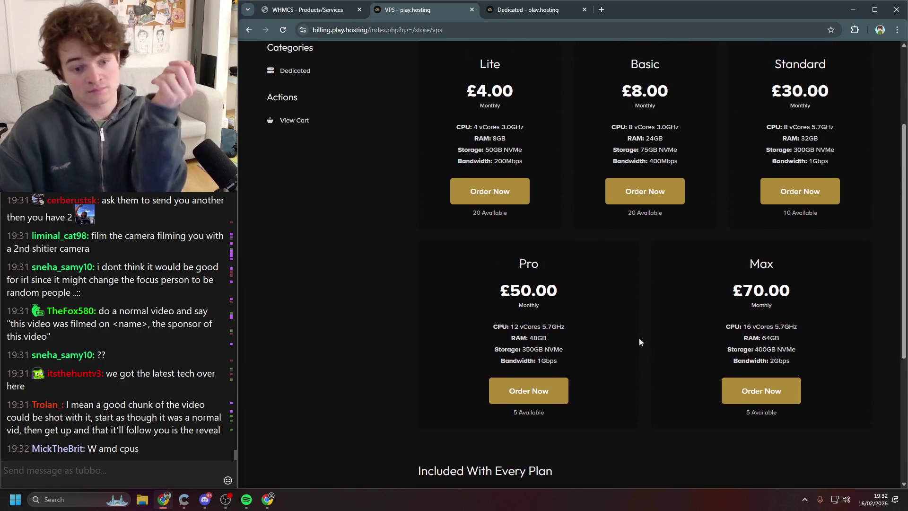
scroll(642, 335, down, 3)
scroll(640, 335, down, 2)
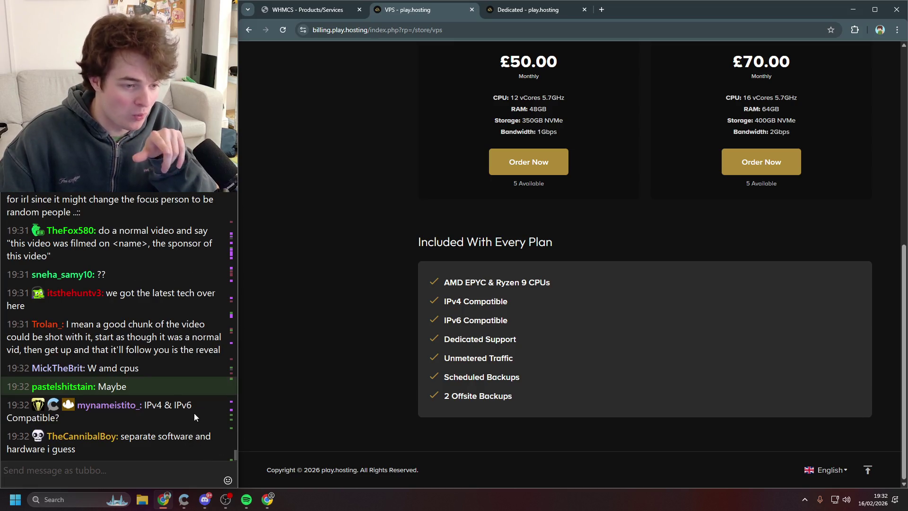
click(340, 15)
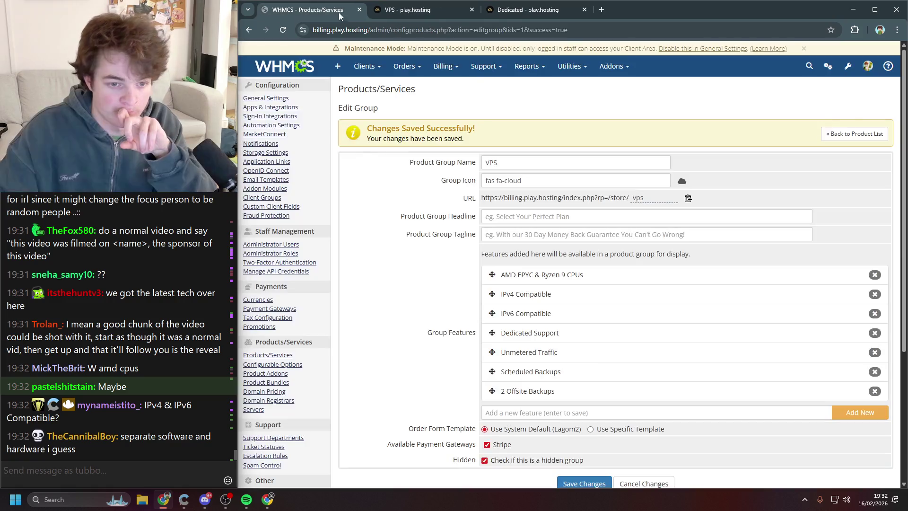
Step: Replace the separate IPv4 and IPv6 Compatible features with 'IPv4 & IPv6 Compatible' in second place
click(875, 294)
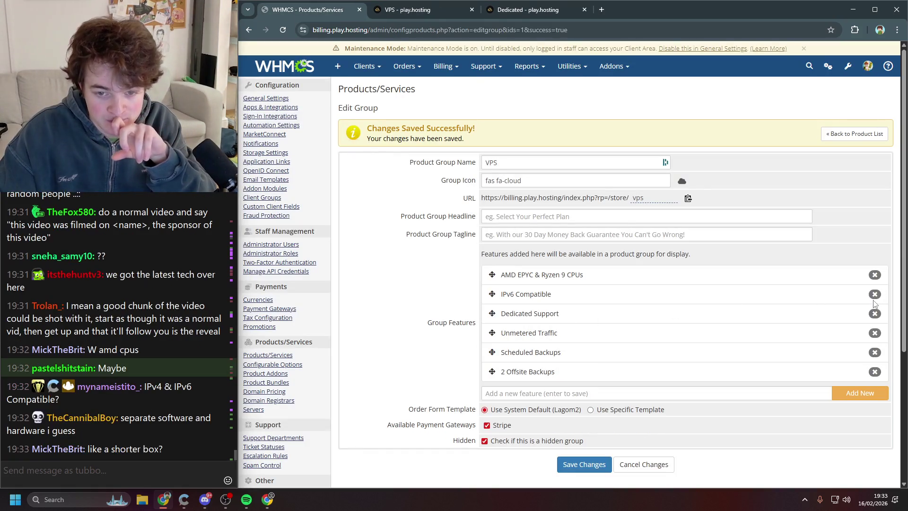
click(875, 294)
click(563, 379)
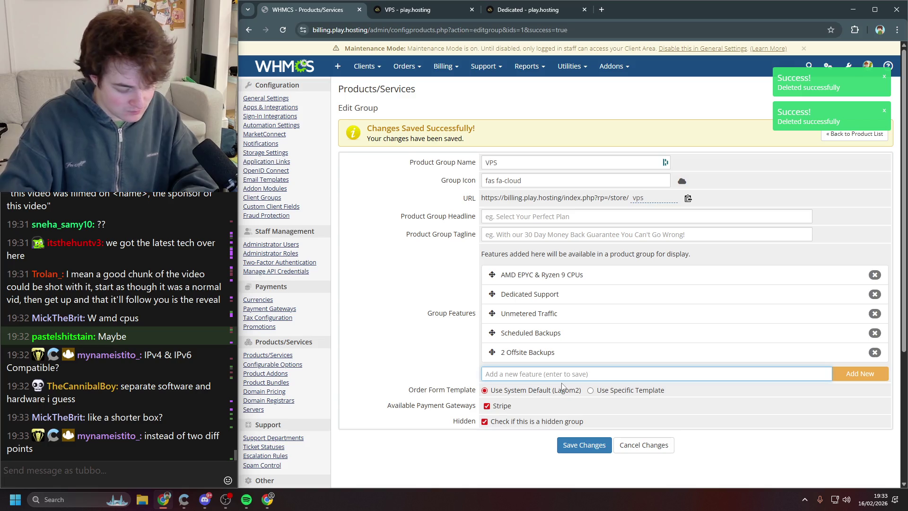
text(IPv4 & IPv6 Compatible)
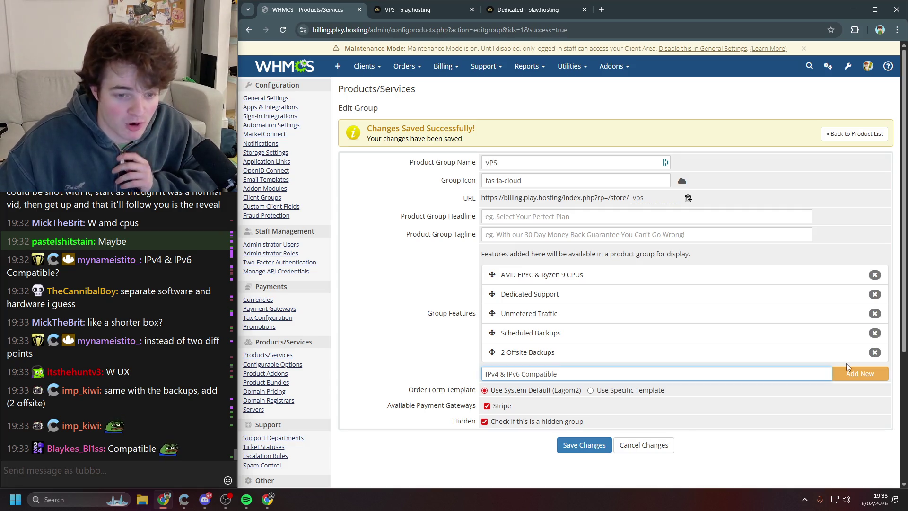
click(857, 374)
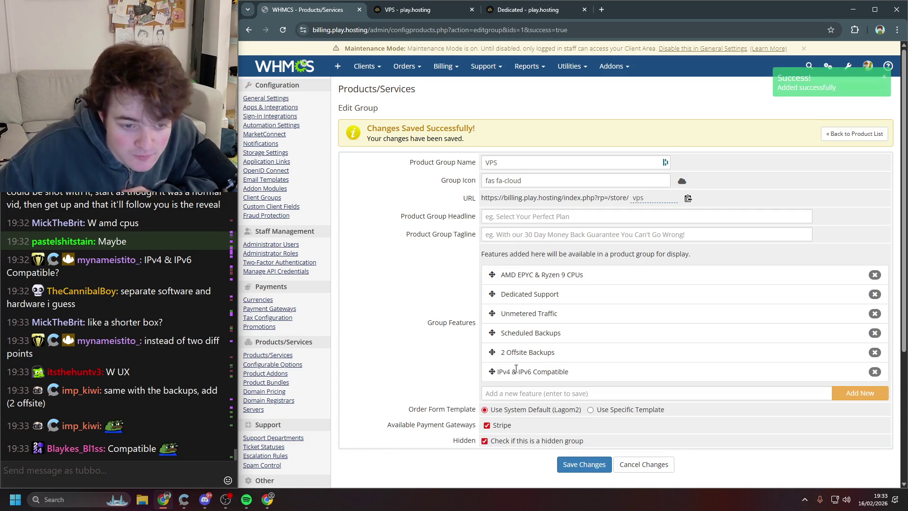
drag(492, 374, 493, 295)
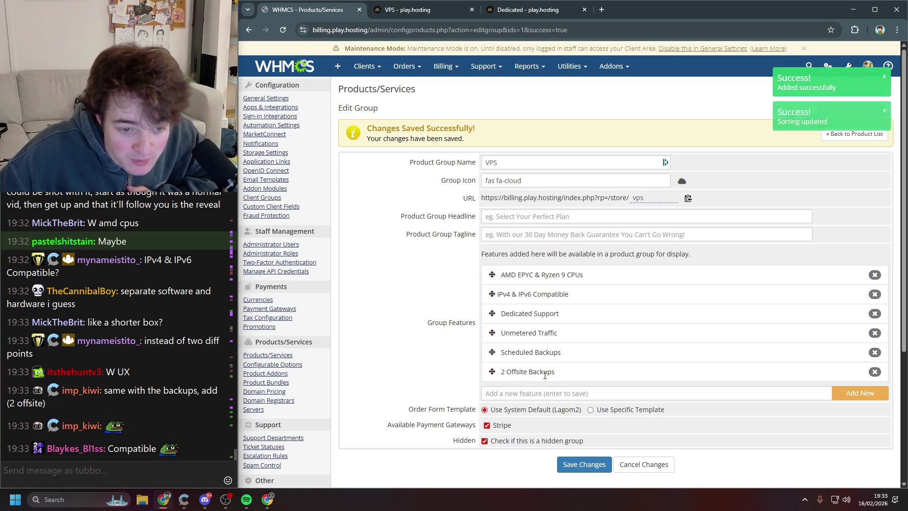
Step: Merge the backup entries into 'Scheduled Backups (2 Offsite)' and save the VPS group
click(874, 372)
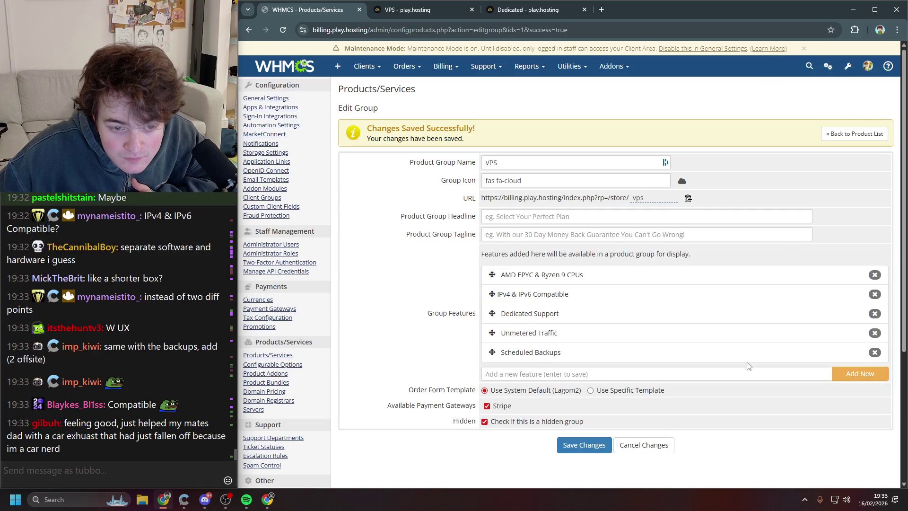
triple_click(568, 356)
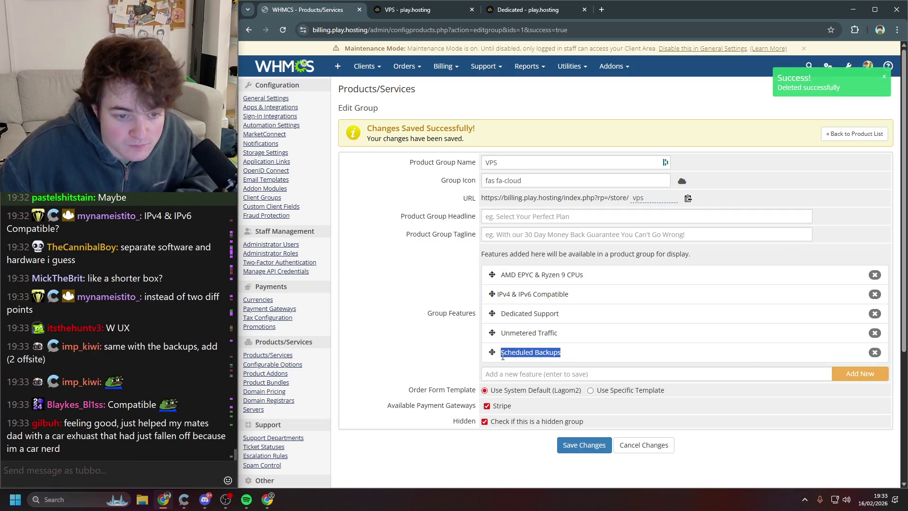
click(674, 374)
key(ctrl+v)
click(875, 352)
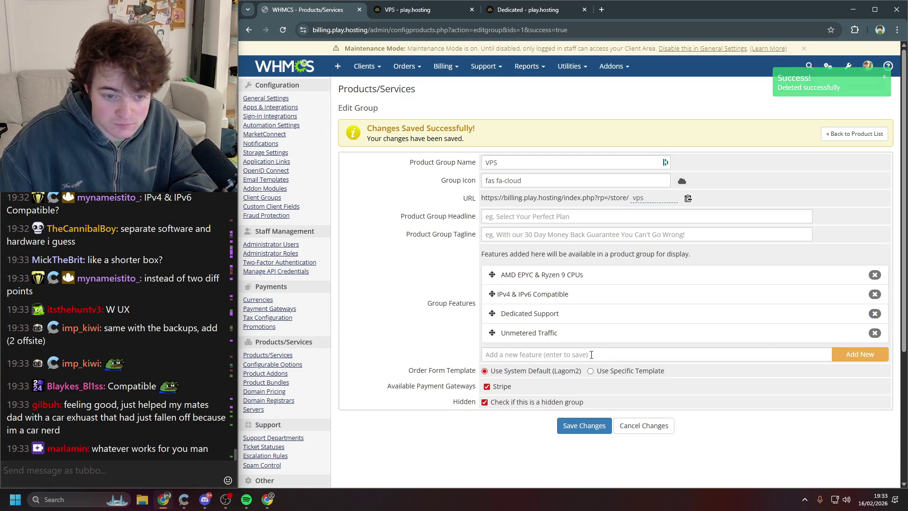
text(()
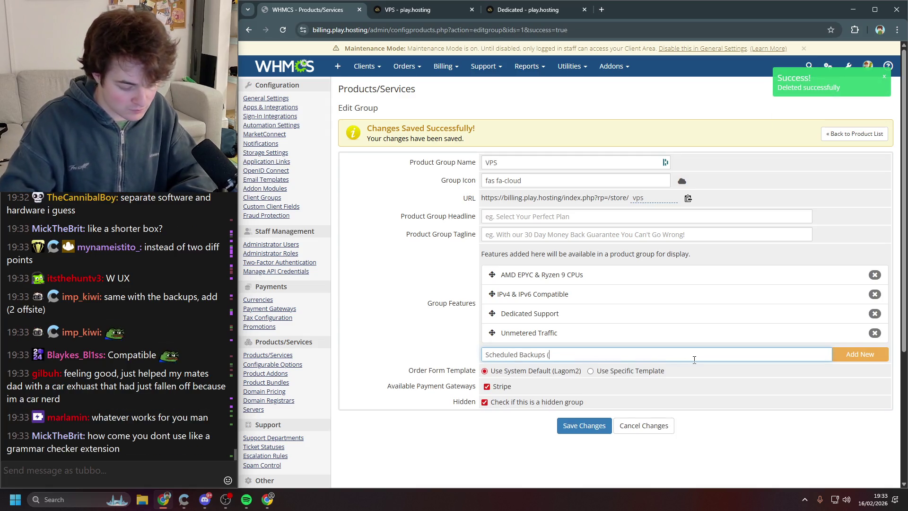
text(2 Off)
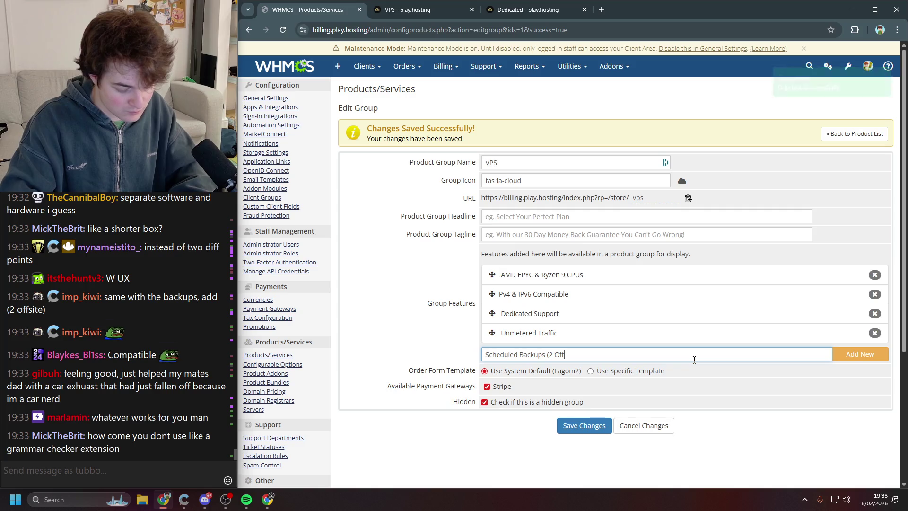
text(site))
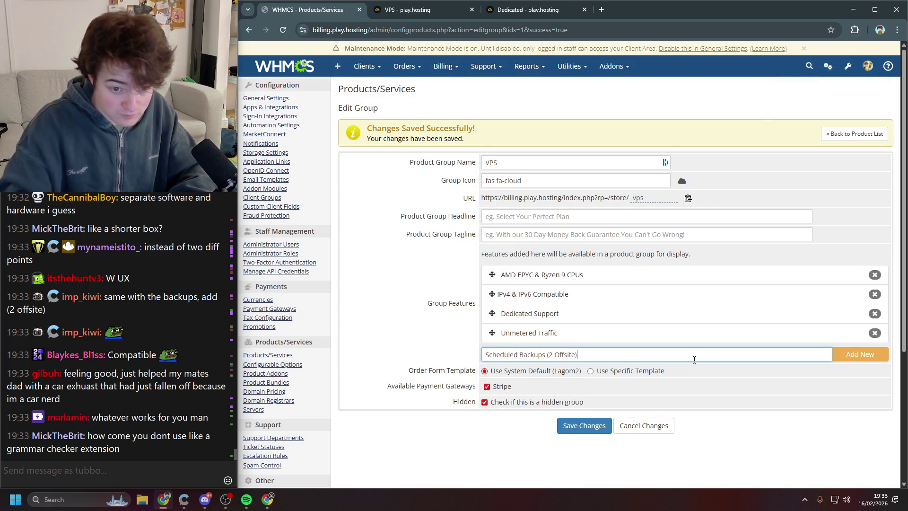
key(Return)
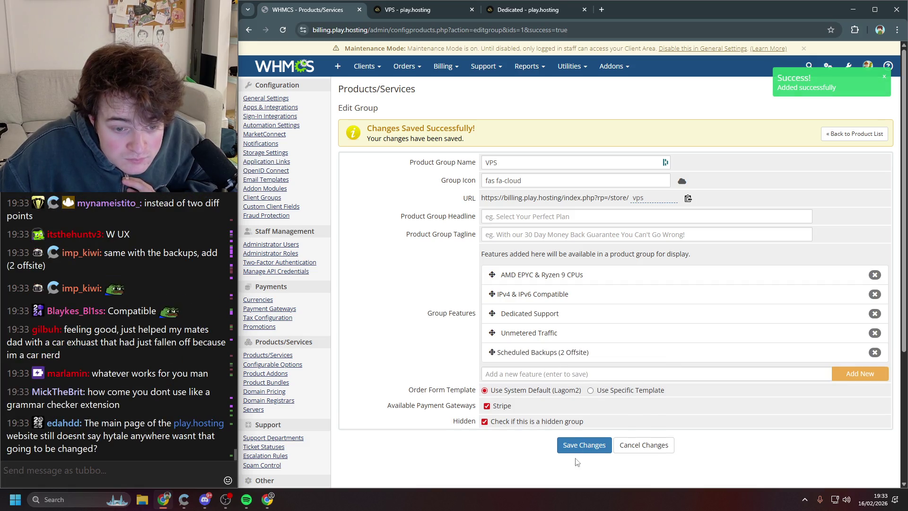
click(587, 448)
click(396, 10)
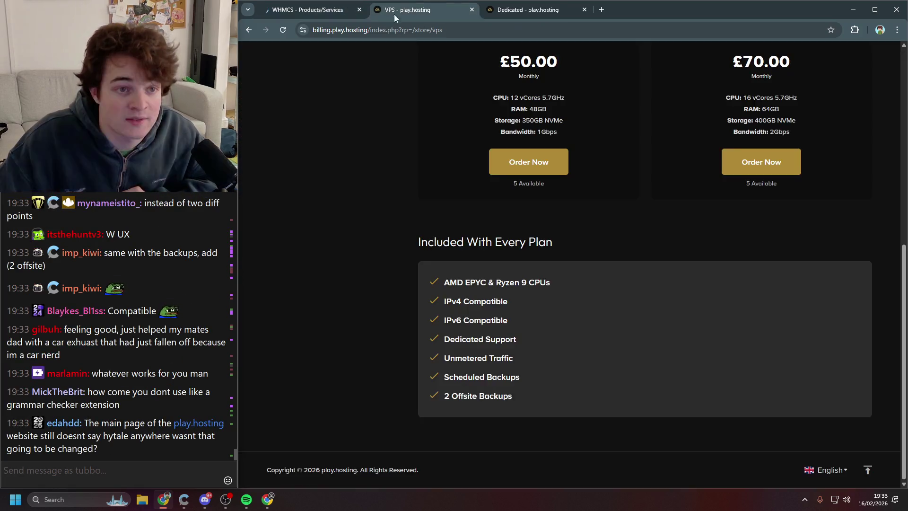
Step: Reload the VPS store page to confirm the five merged included features, then return to WHMCS
click(283, 30)
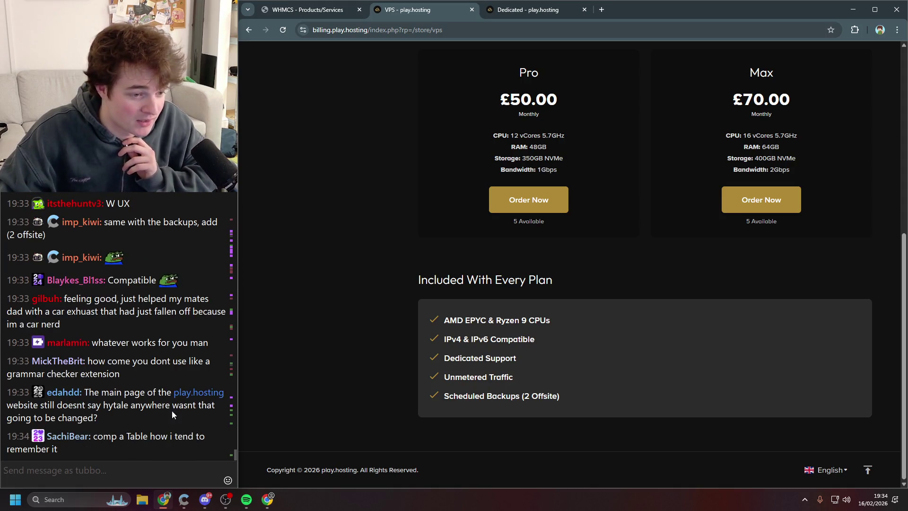
scroll(651, 414, up, 1)
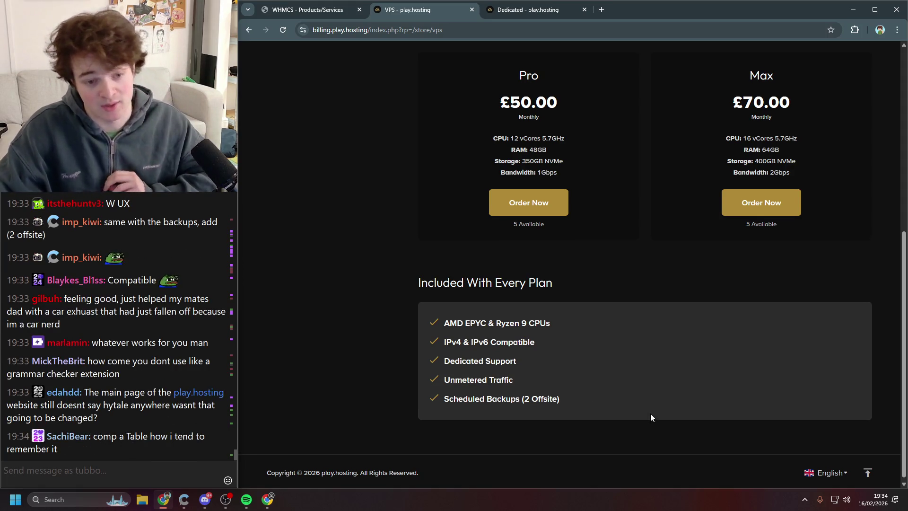
scroll(651, 411, down, 1)
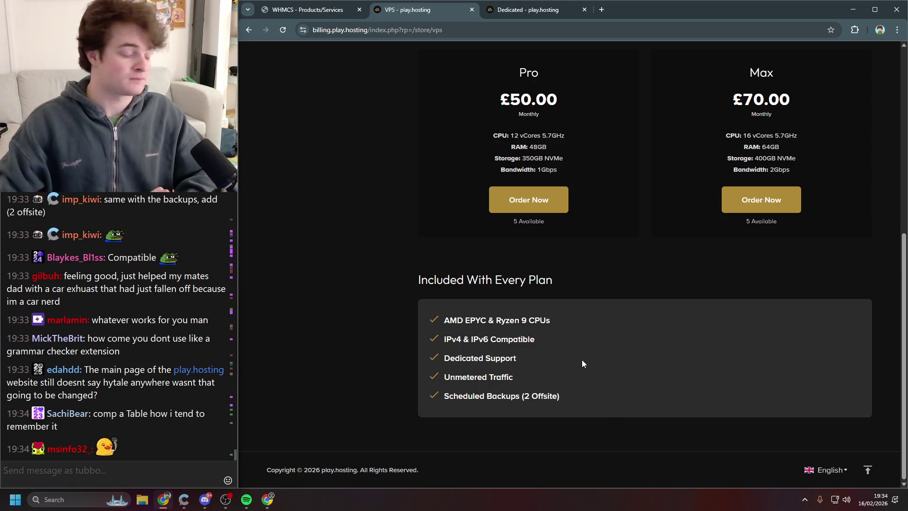
scroll(595, 344, up, 1)
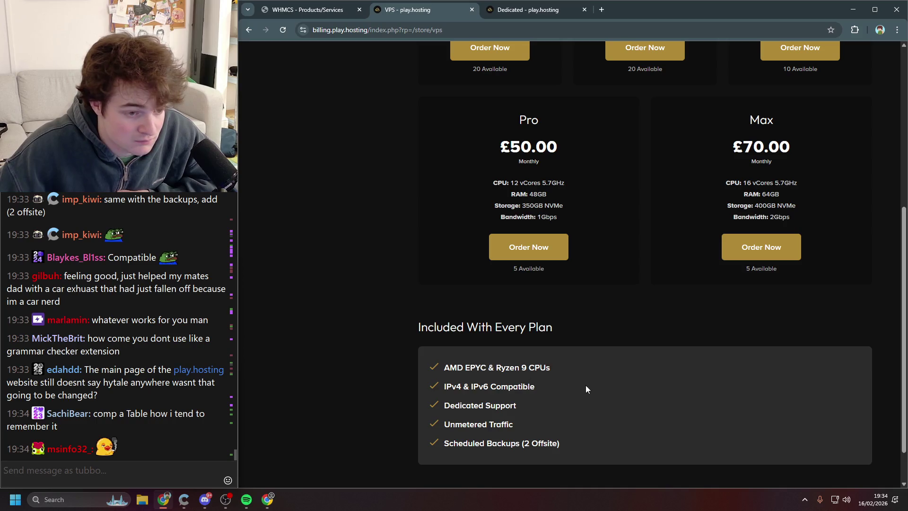
scroll(578, 385, up, 4)
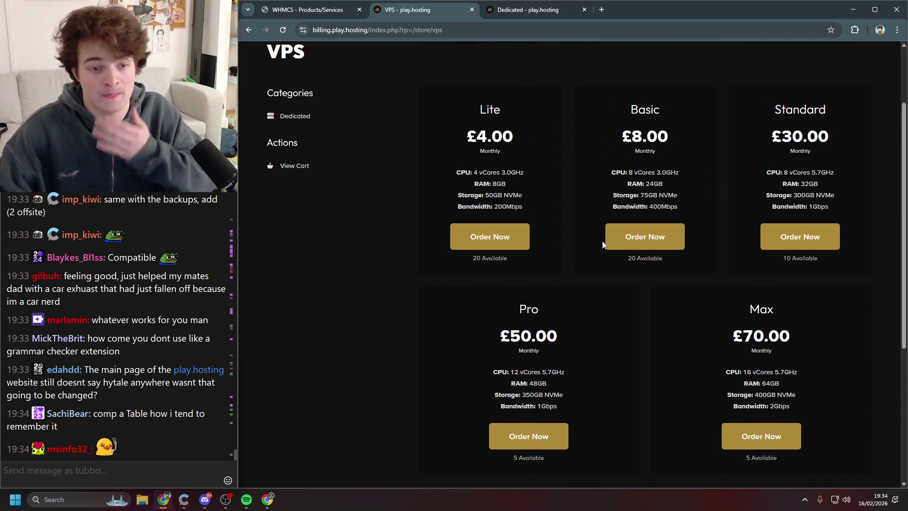
click(525, 10)
click(419, 13)
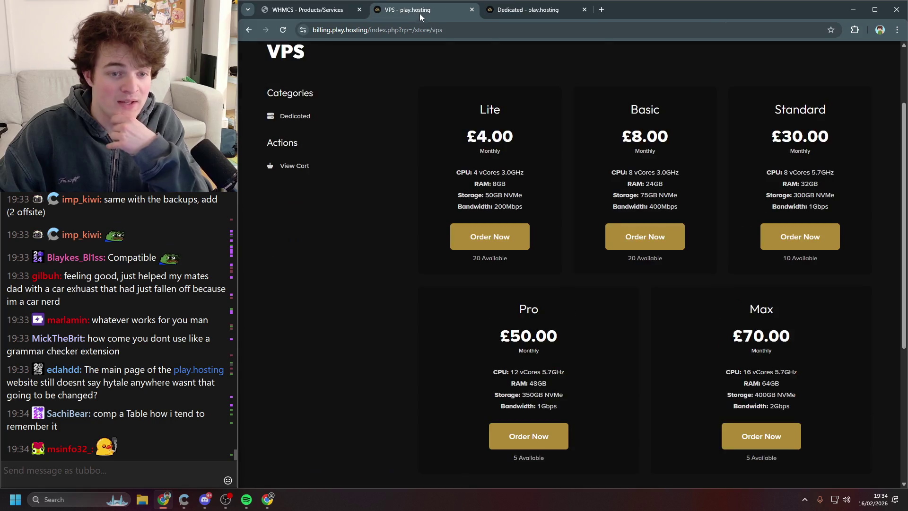
click(303, 9)
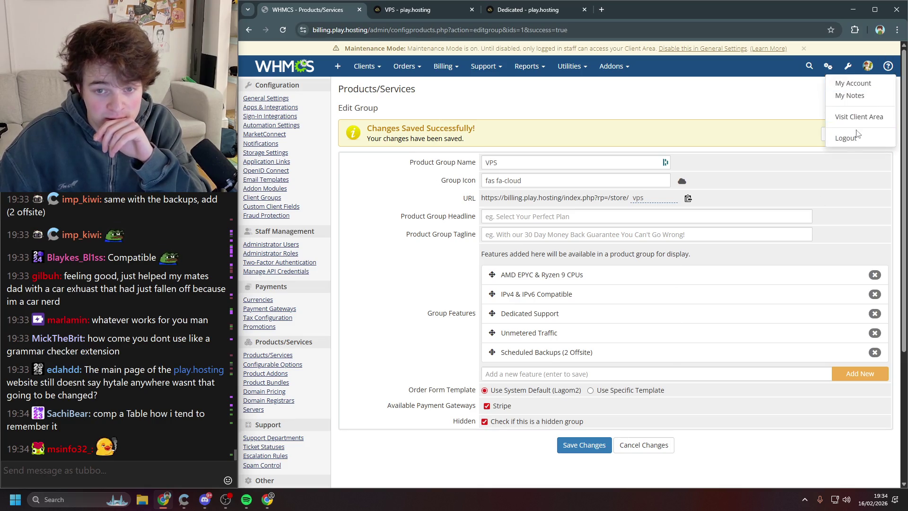
Step: Open the Lite product and view its custom fields, configurable options and module settings
click(839, 136)
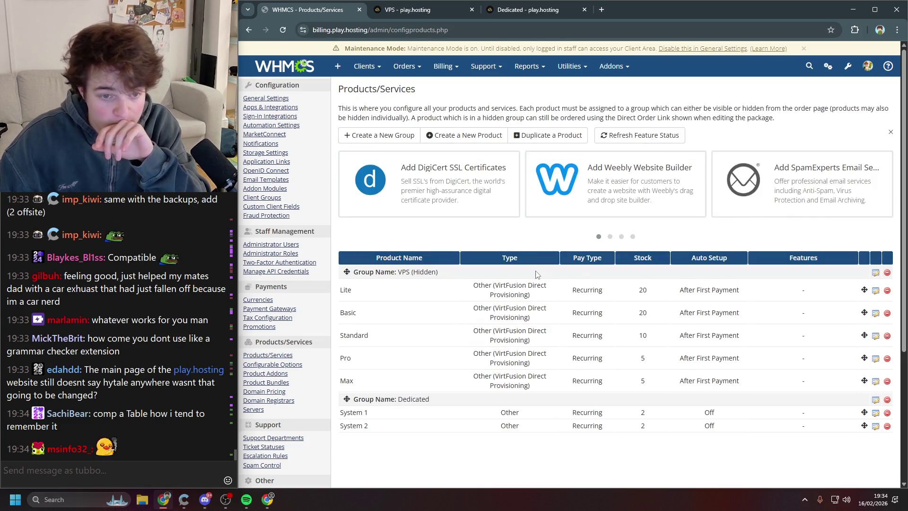
click(877, 297)
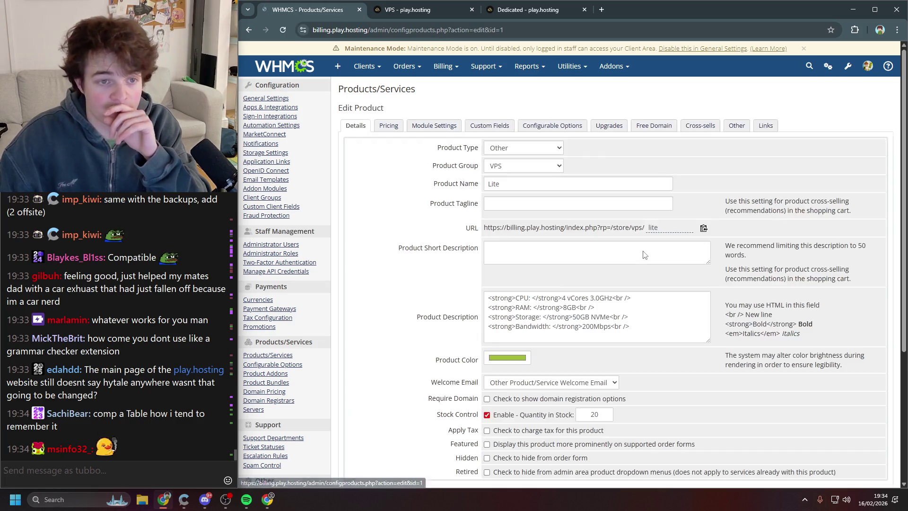
click(491, 127)
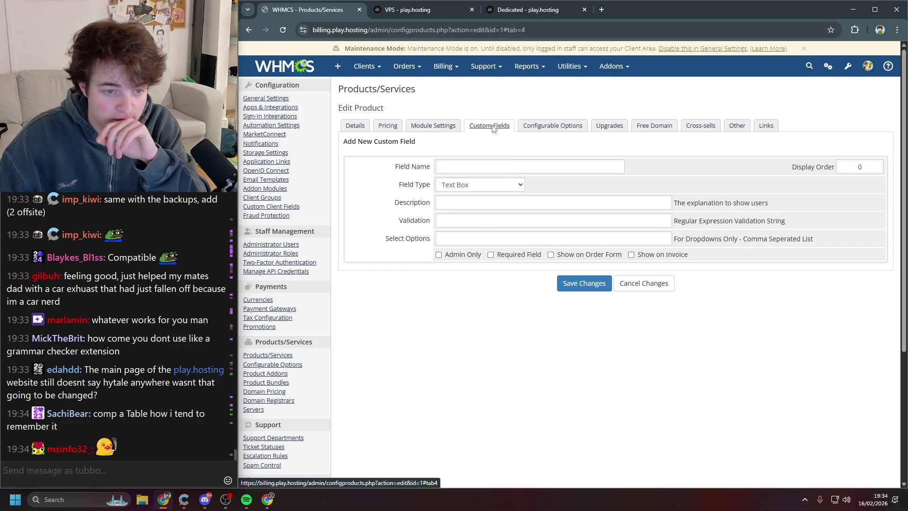
click(552, 127)
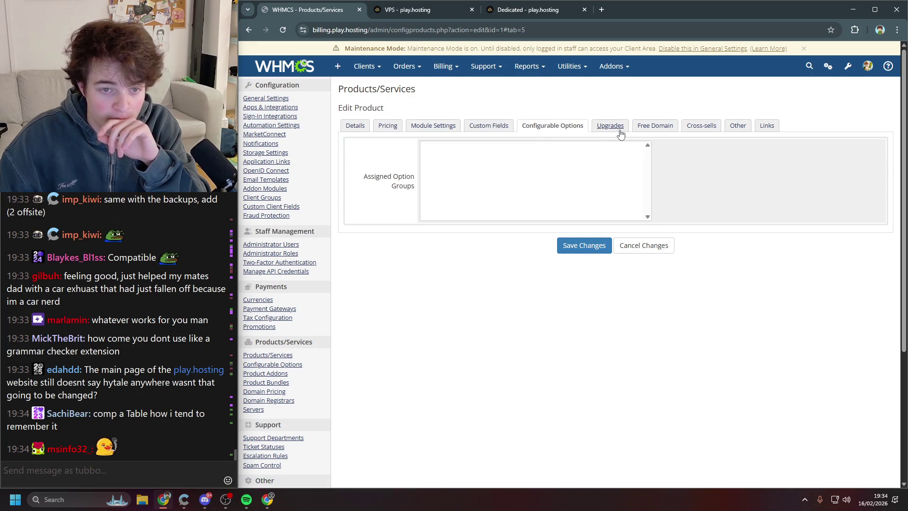
click(434, 126)
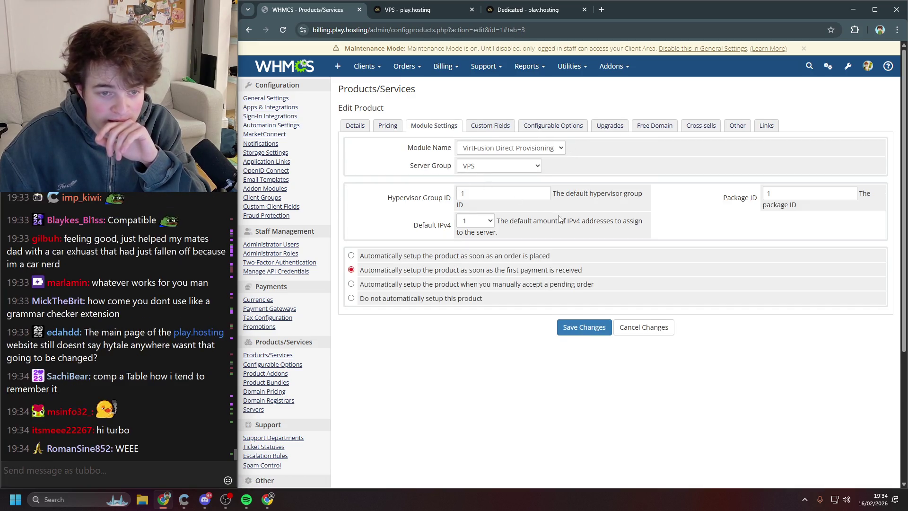
Step: Confirm Lite's Default IPv4 stays at 1, then open the Configurable Options documentation
click(490, 223)
click(490, 223)
click(489, 222)
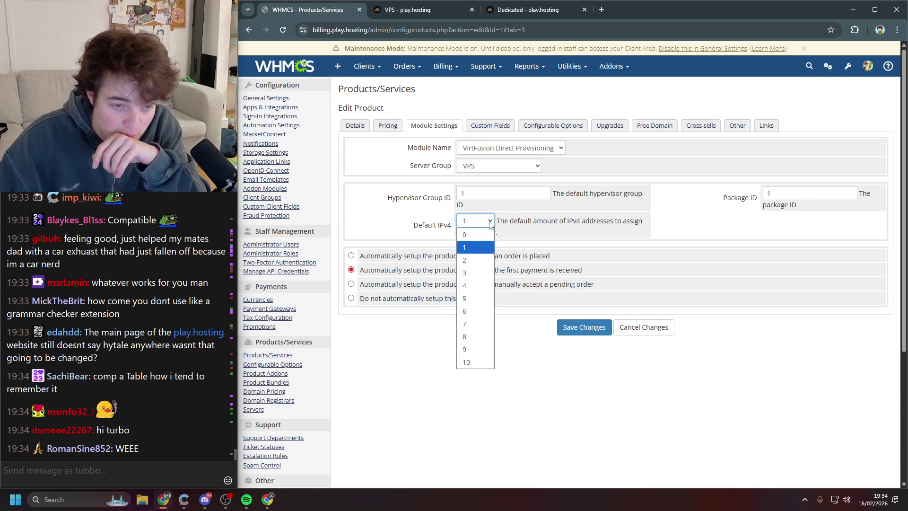
click(489, 223)
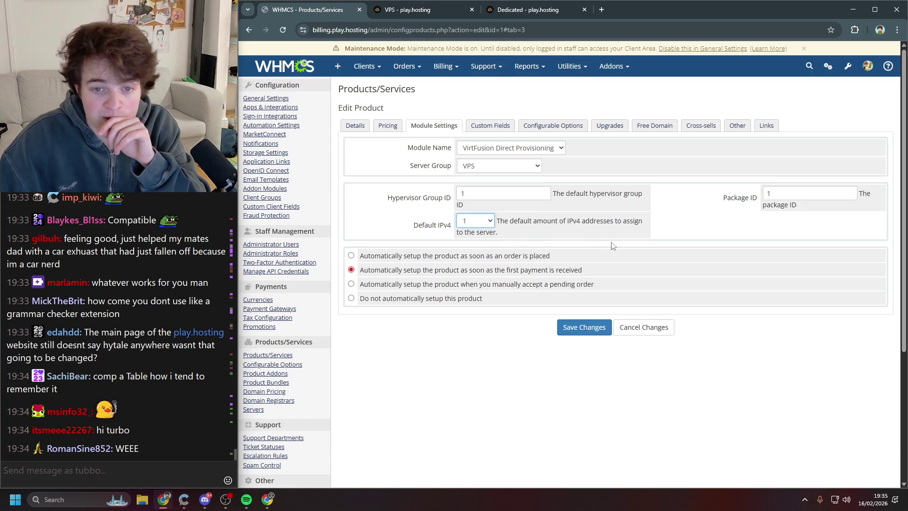
click(488, 226)
click(439, 240)
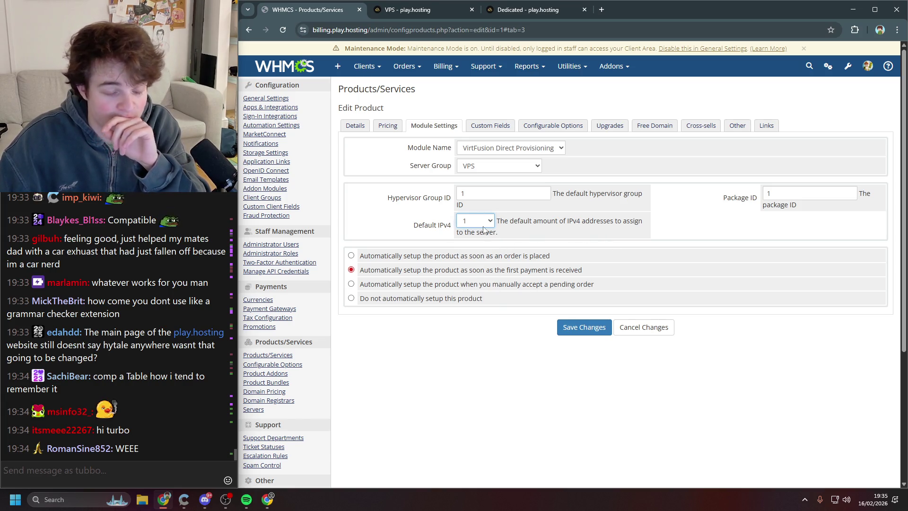
click(126, 447)
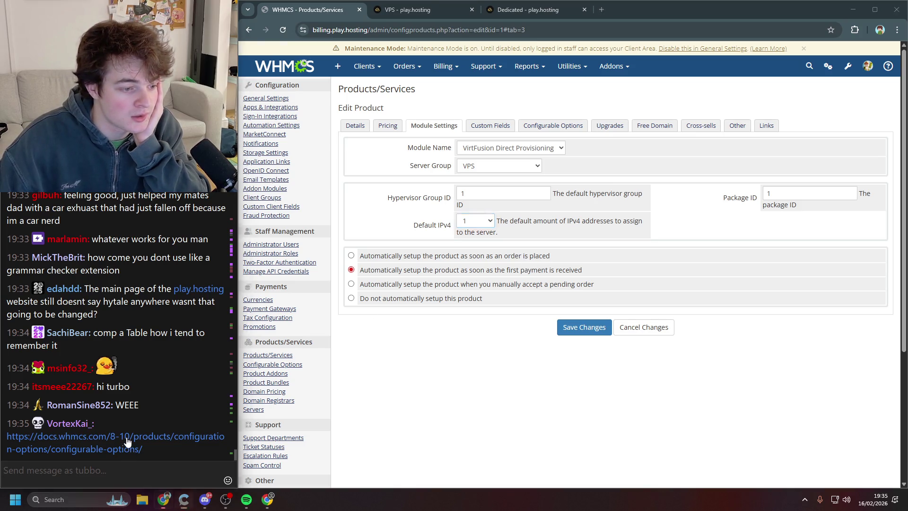
scroll(649, 189, down, 2)
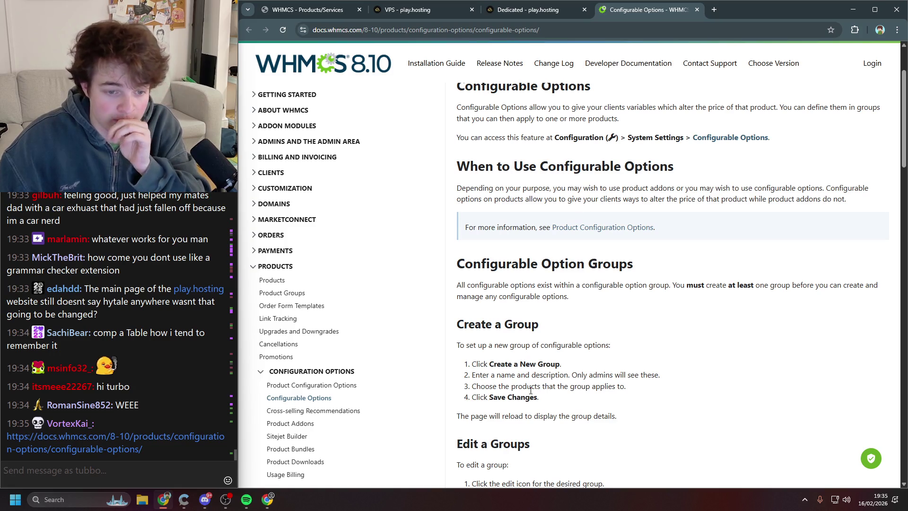
Step: Discard the unsaved Lite product edits with Cancel Changes
scroll(547, 362, down, 3)
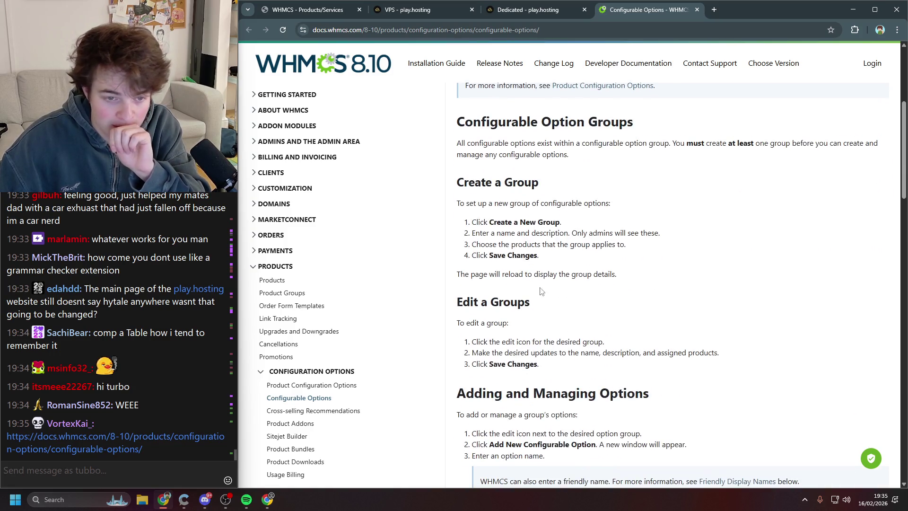
click(535, 10)
click(423, 9)
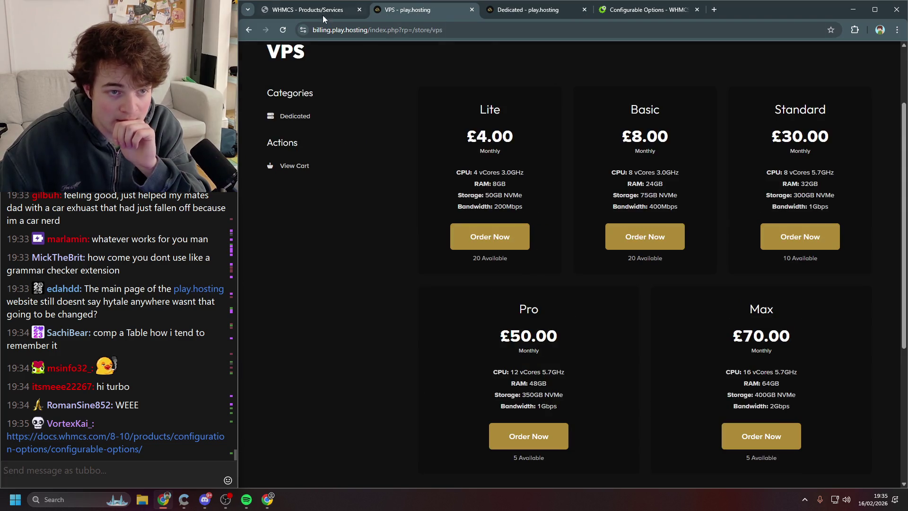
click(323, 13)
key(alt+Left)
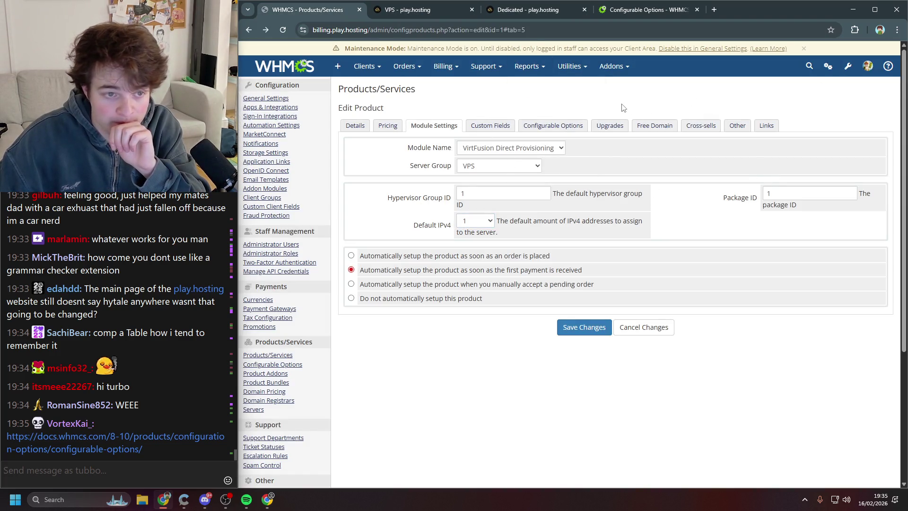
click(651, 333)
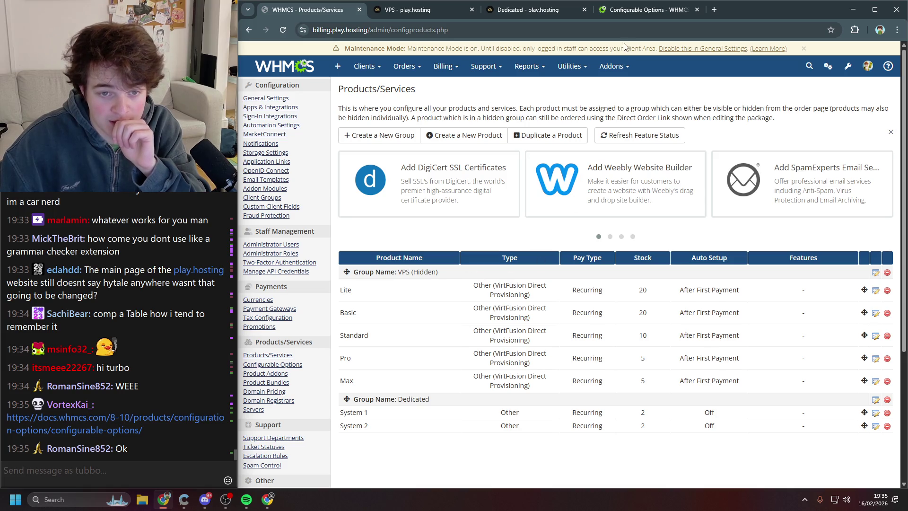
Step: Scroll the documentation down to the Adding and Managing Options section
click(619, 11)
scroll(538, 308, down, 1)
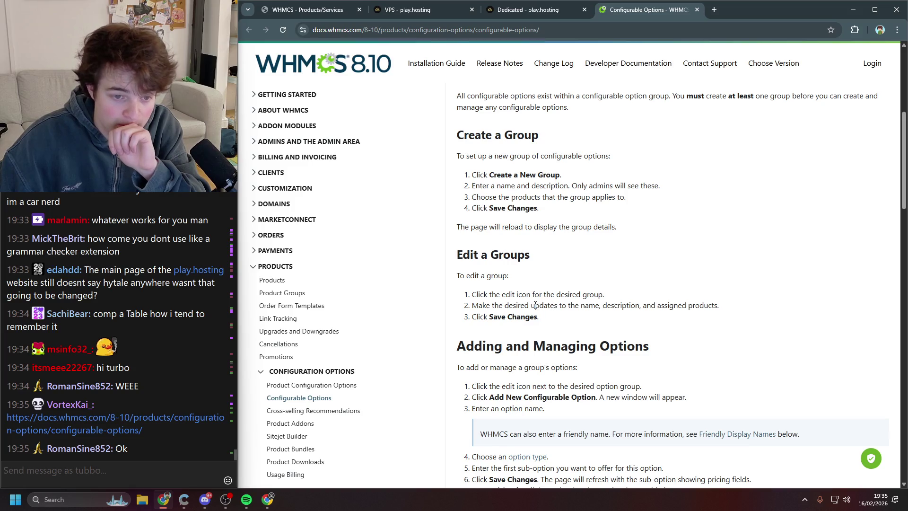
scroll(517, 313, down, 5)
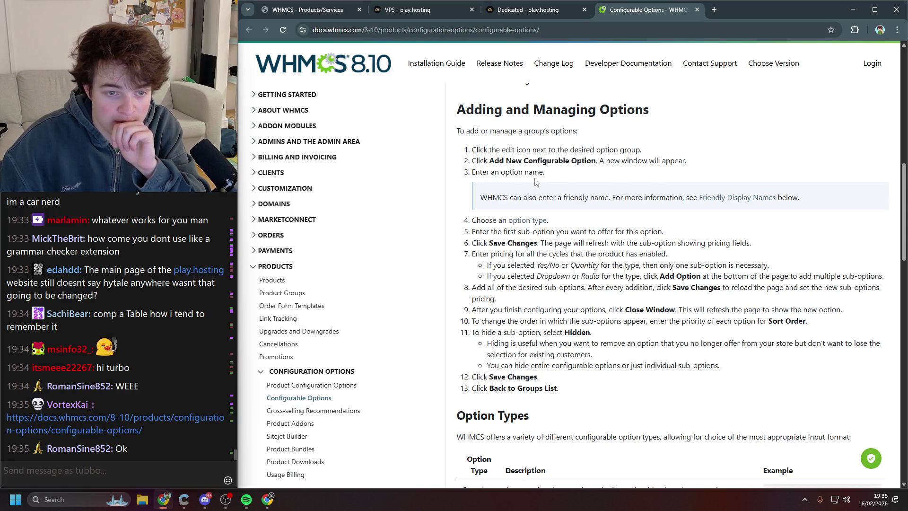
click(544, 9)
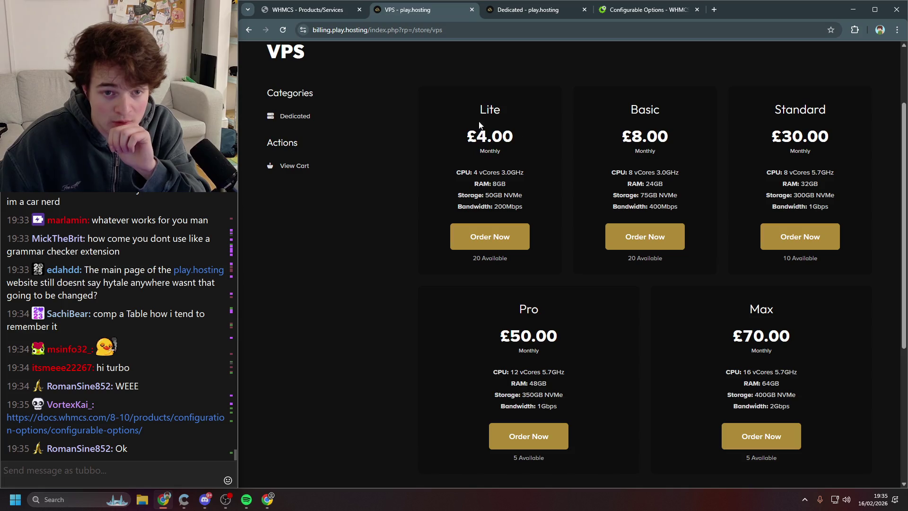
click(315, 11)
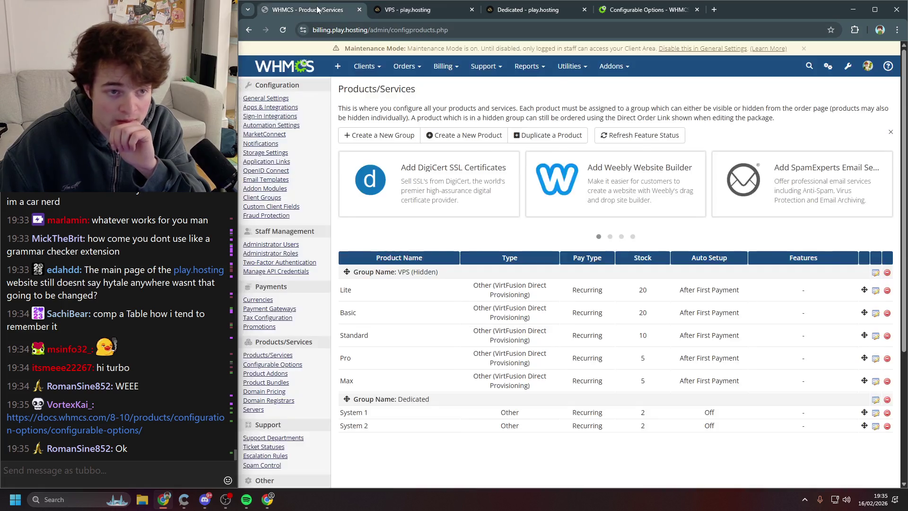
click(875, 273)
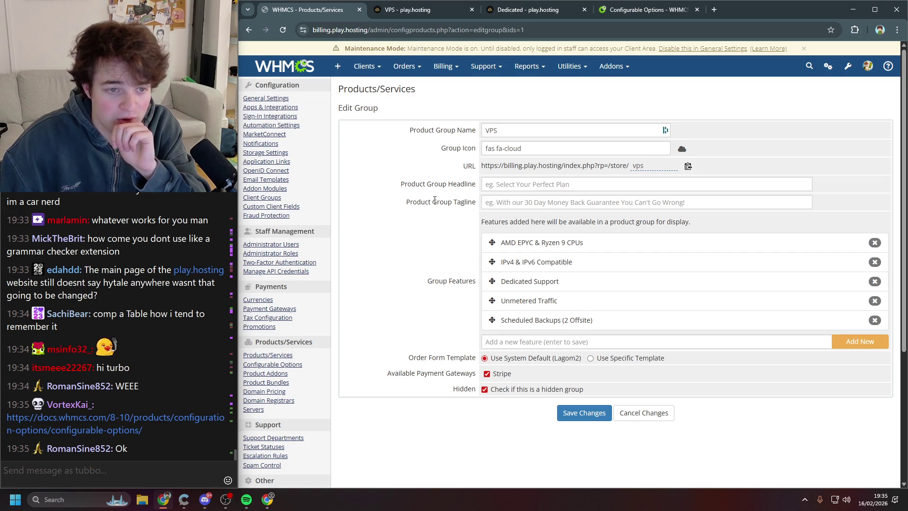
scroll(429, 210, down, 4)
scroll(422, 246, up, 4)
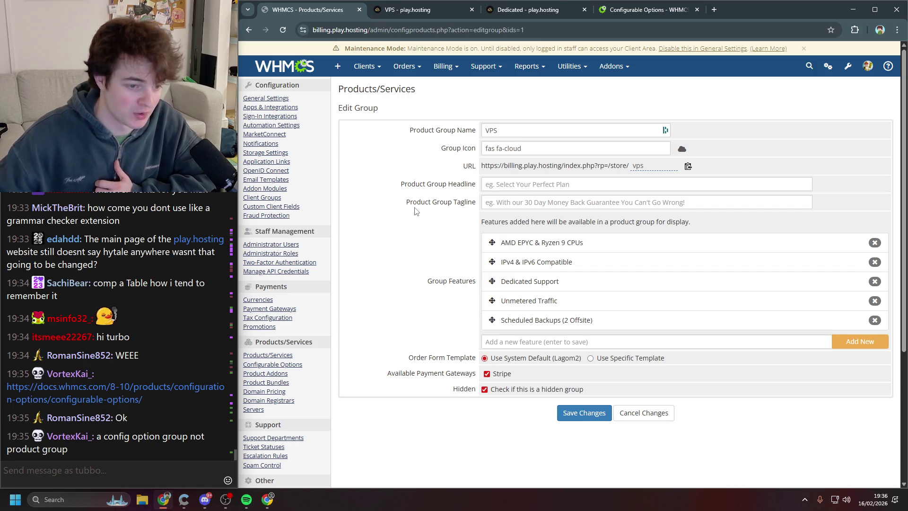
click(647, 413)
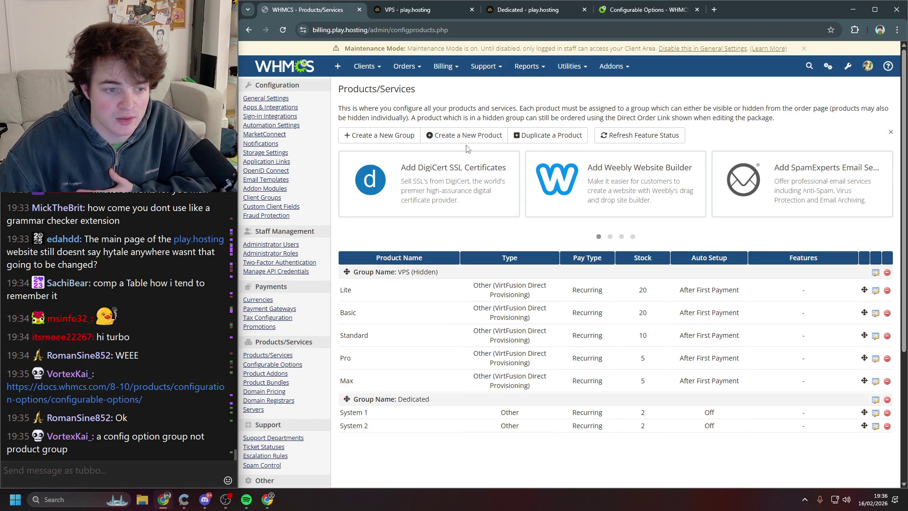
click(286, 367)
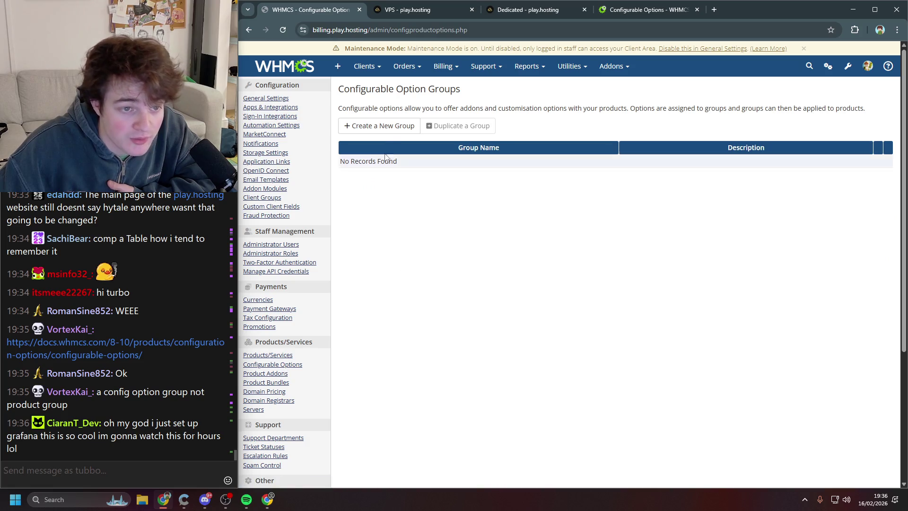
Step: Name the new option group 'VPS - Dedicated IPv4' and start its description, checking a misspelled word
click(410, 127)
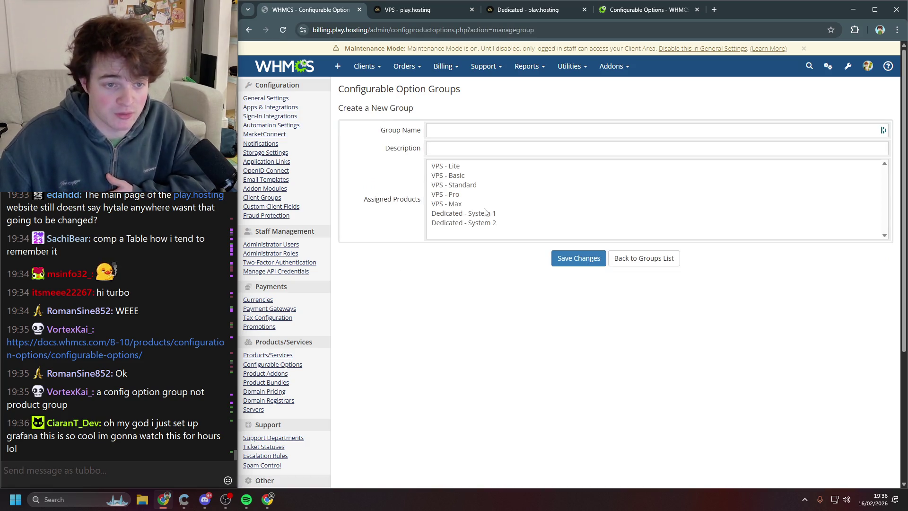
click(474, 128)
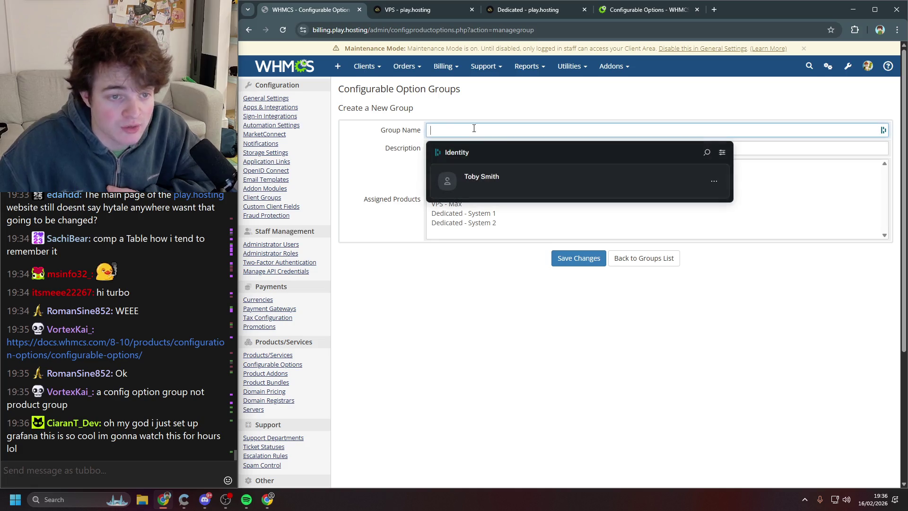
text(VP)
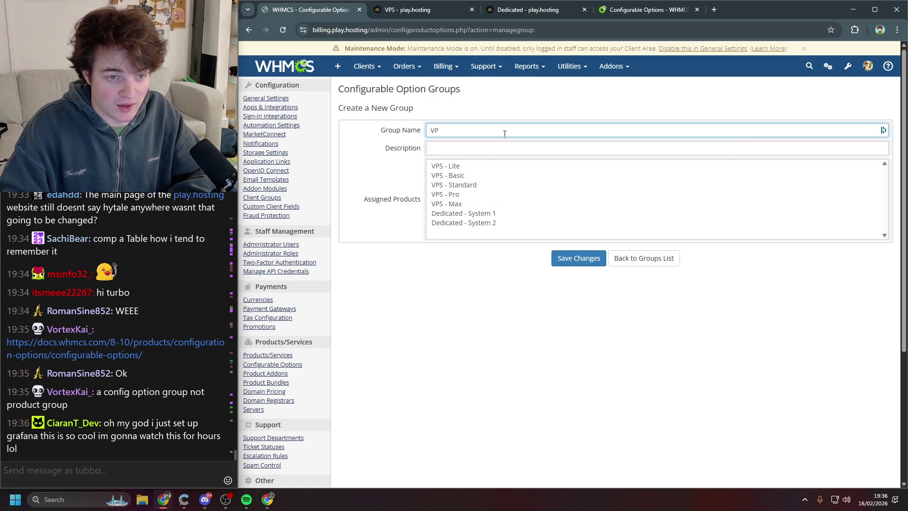
text(S - Dedicated IPv4)
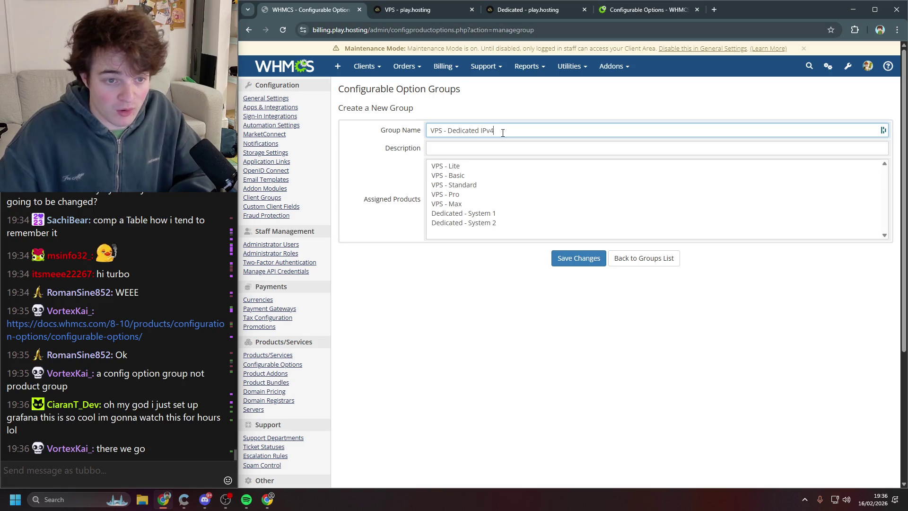
click(468, 148)
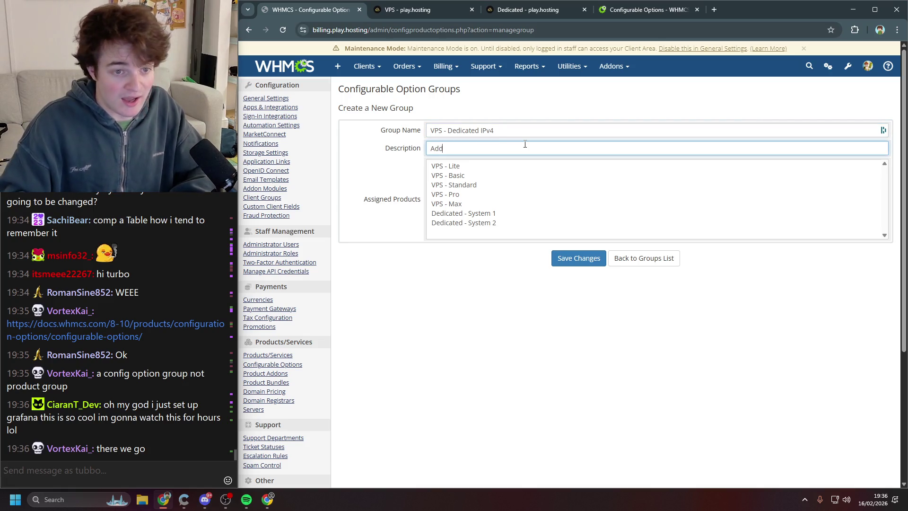
key(BackSpace)
key(BackSpace)
key(BackSpace)
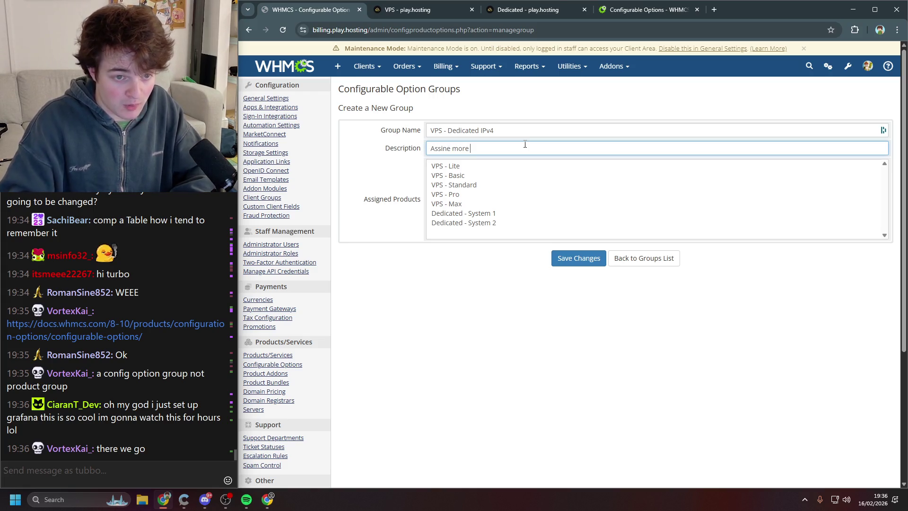
double_click(447, 148)
key(ctrl+c)
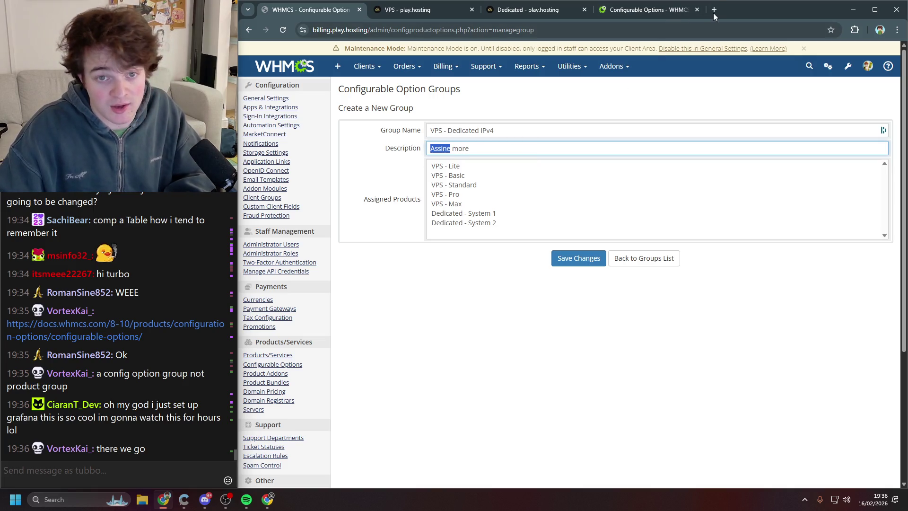
click(715, 10)
key(ctrl+v)
key(Return)
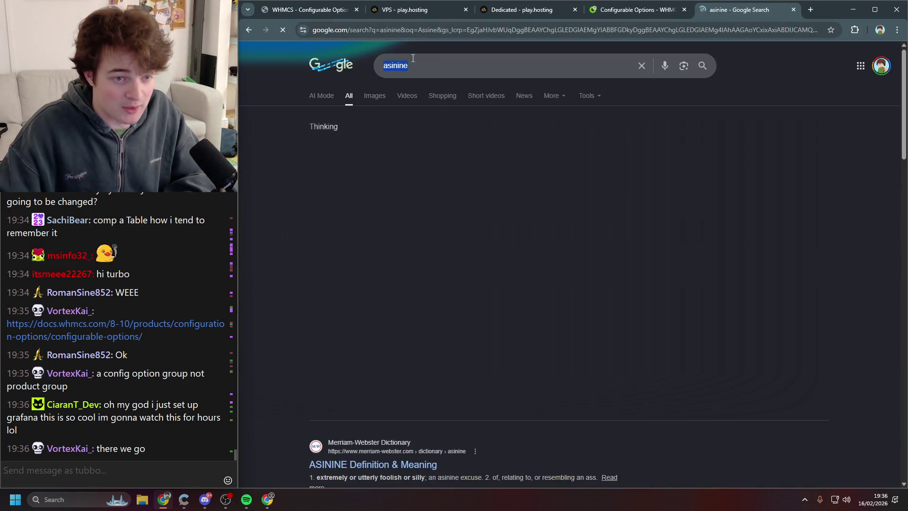
click(794, 10)
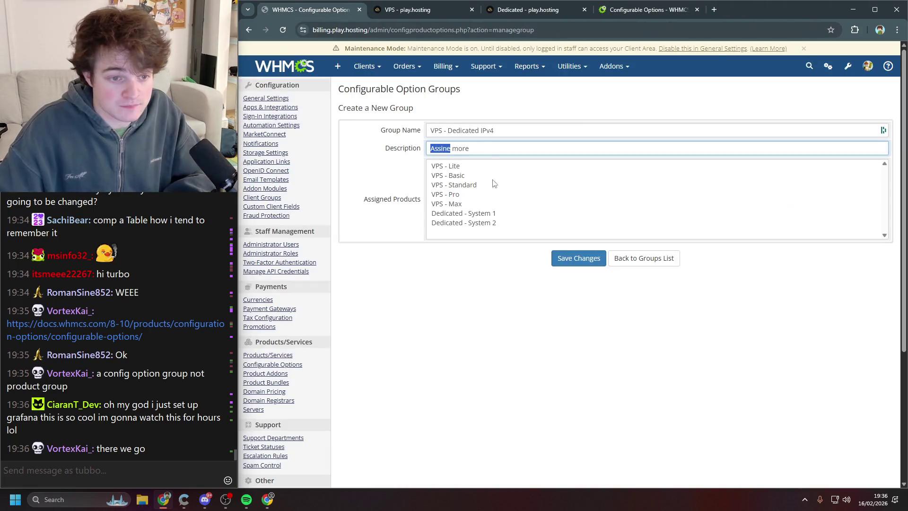
text(asinine)
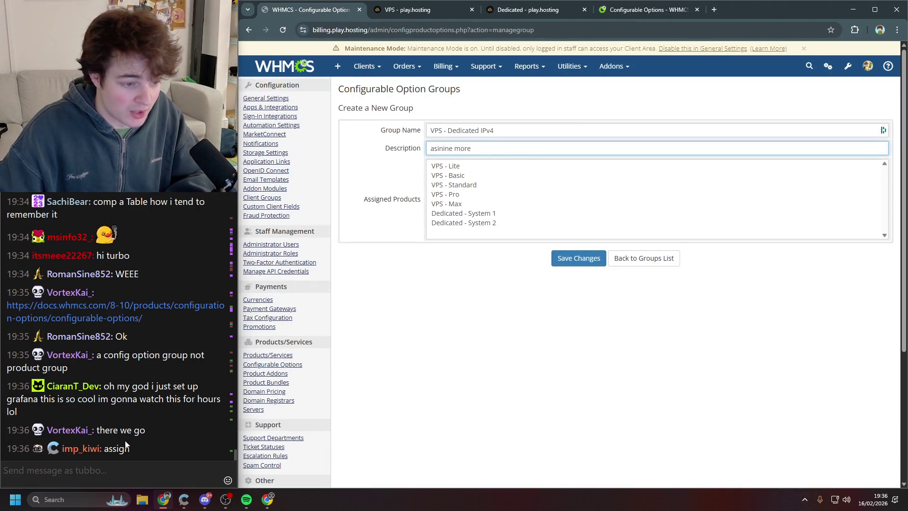
Step: Correct the description's opening word to 'Assign'
click(105, 454)
double_click(140, 448)
key(ctrl+c)
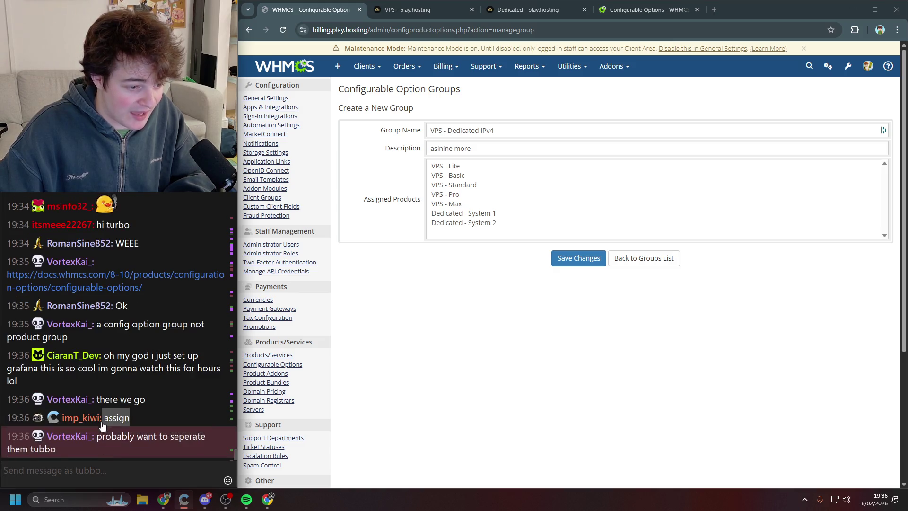
double_click(436, 148)
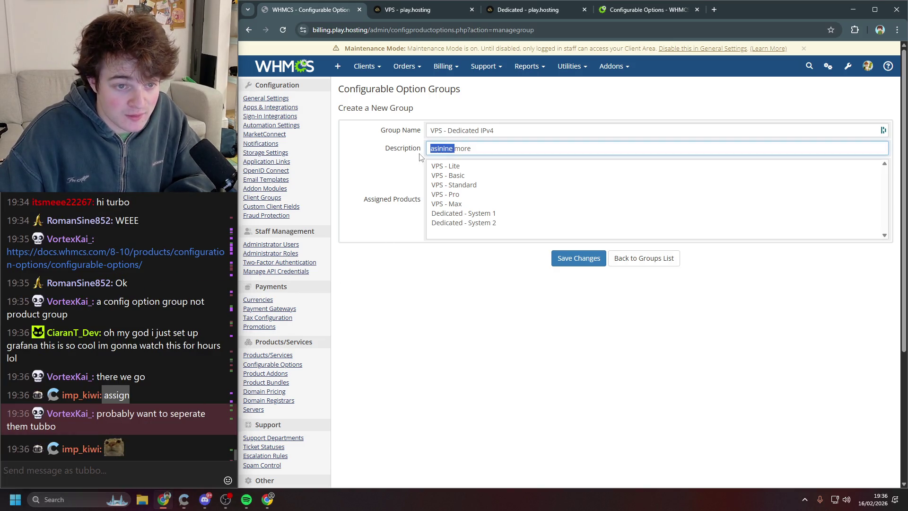
key(ctrl+v)
click(436, 150)
key(BackSpace)
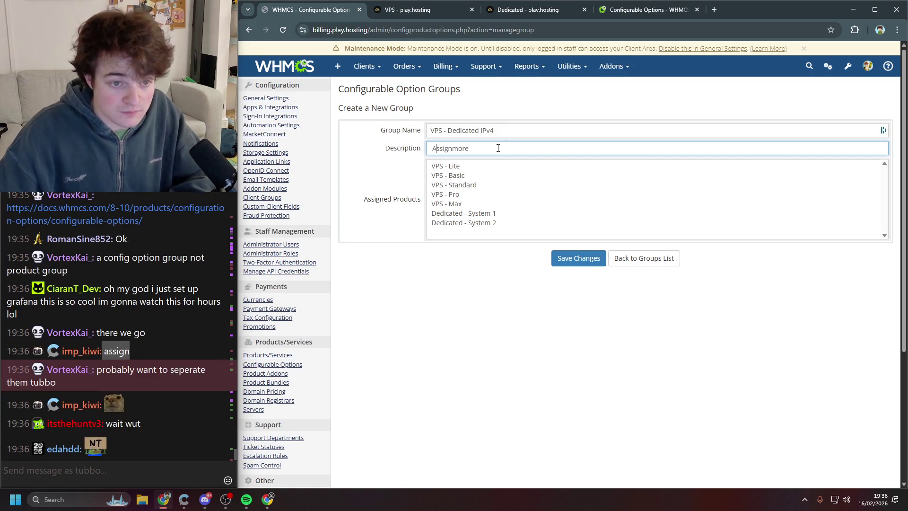
text(A)
key(BackSpace)
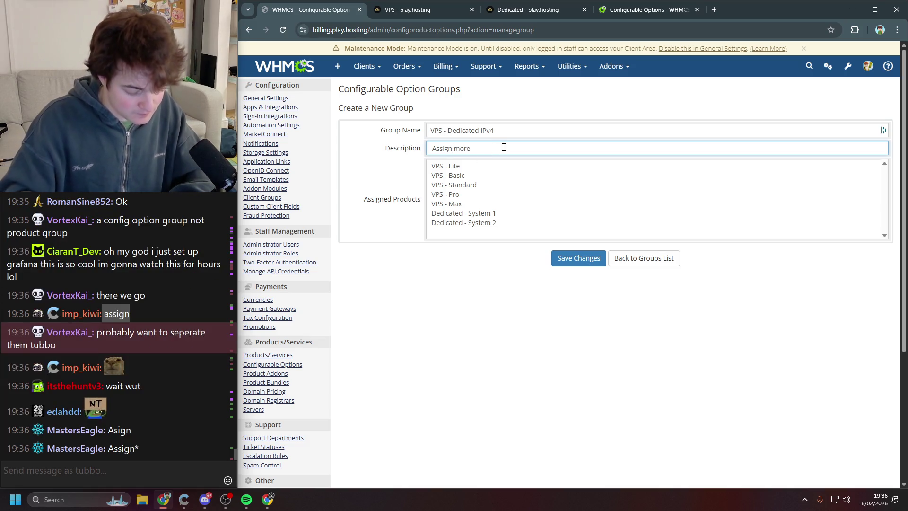
Step: Finish the description about dedicated IPv4 addresses for a VPS
text(dedicated IPv)
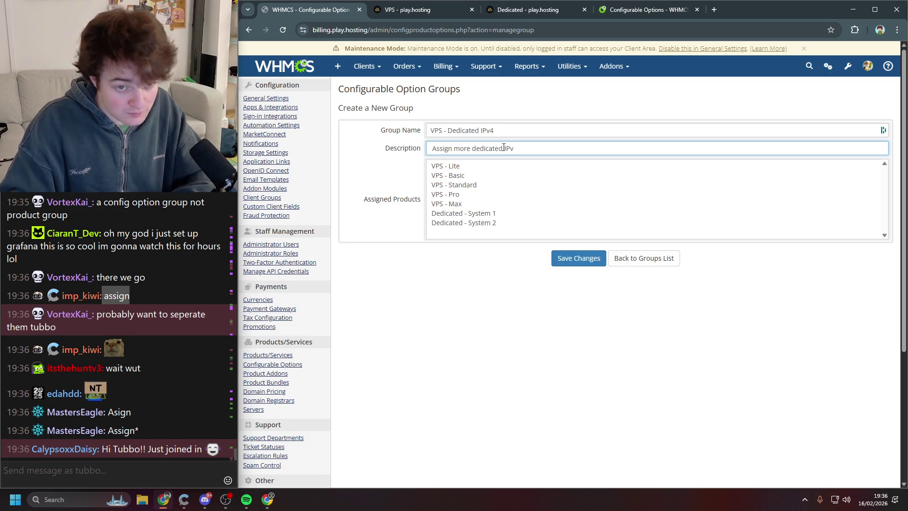
text(4 Addi)
key(BackSpace)
key(BackSpace)
key(BackSpace)
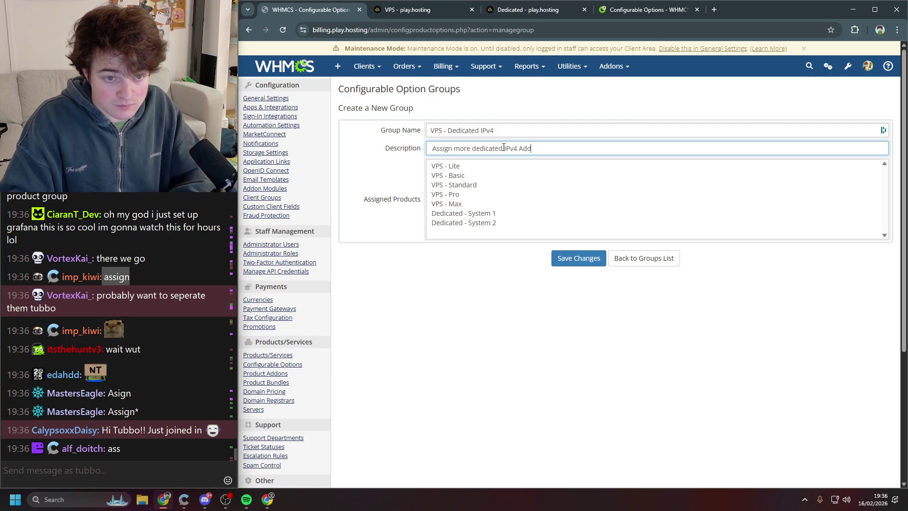
text(adress)
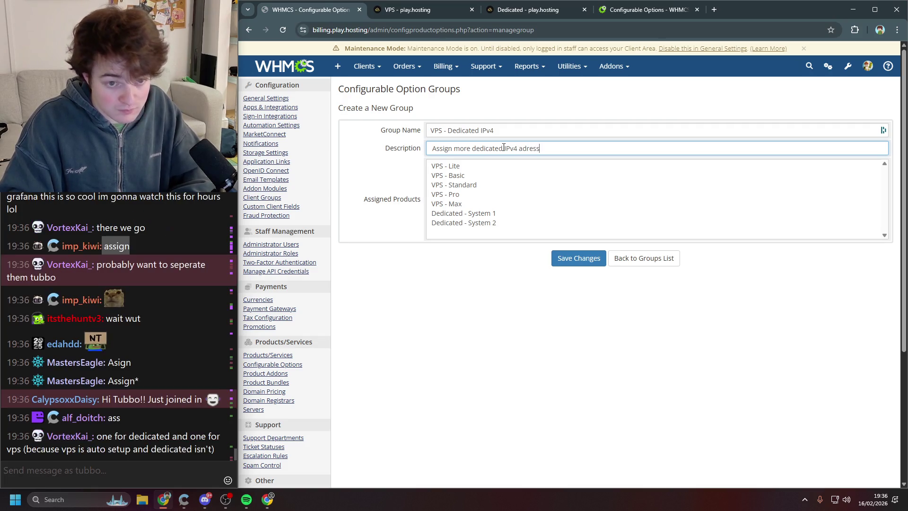
key(BackSpace)
key(BackSpace)
key(BackSpace)
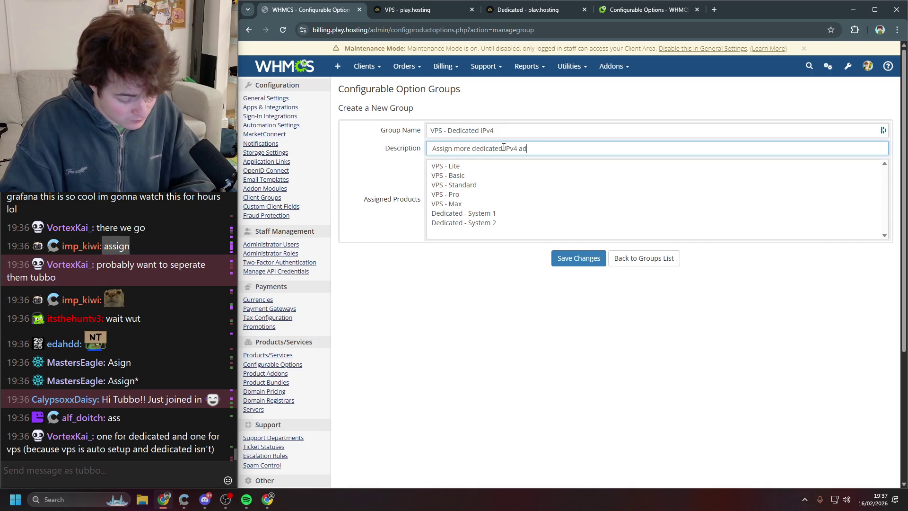
text(dresses )
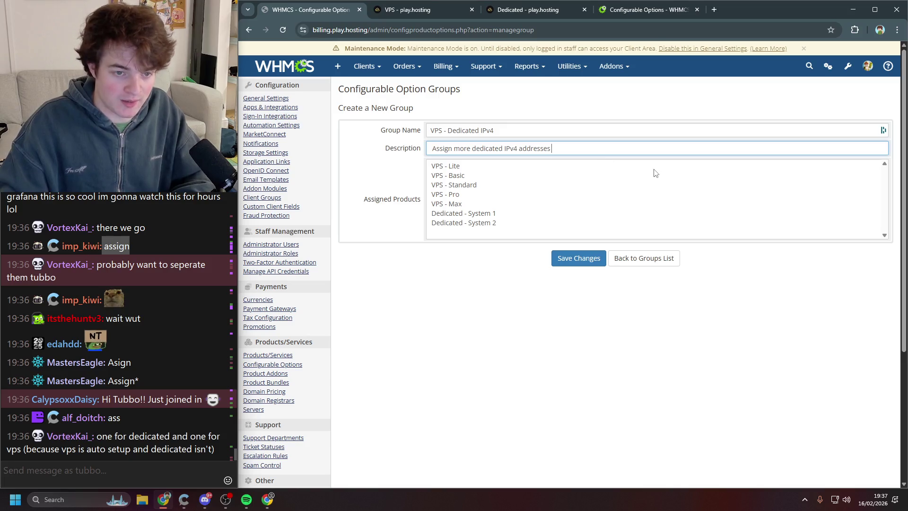
text(to a VPS)
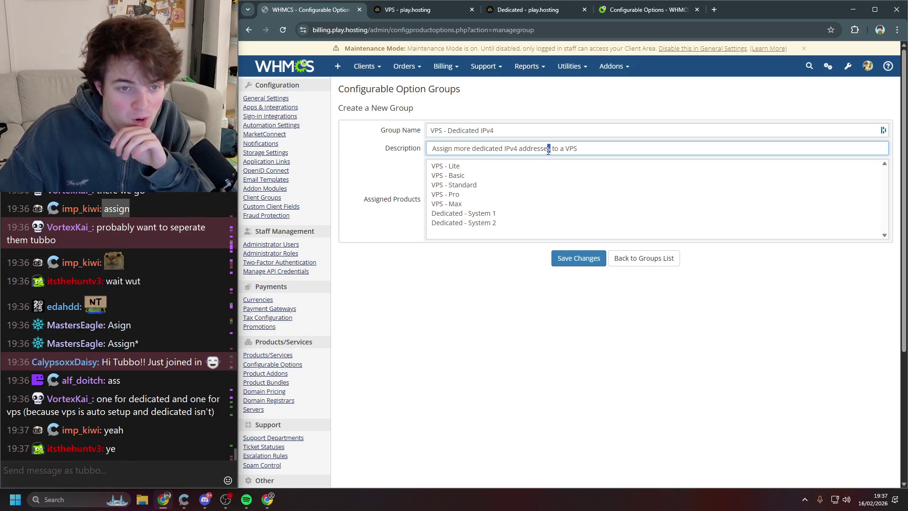
double_click(530, 150)
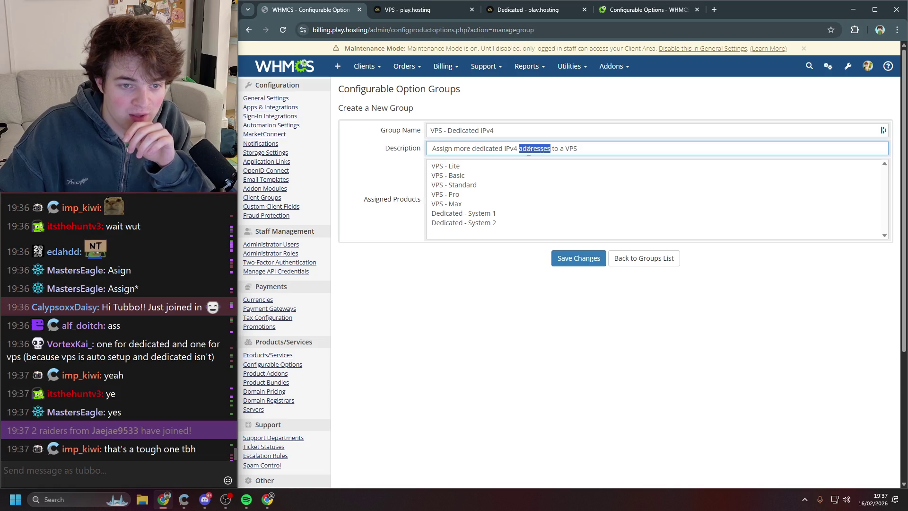
click(607, 152)
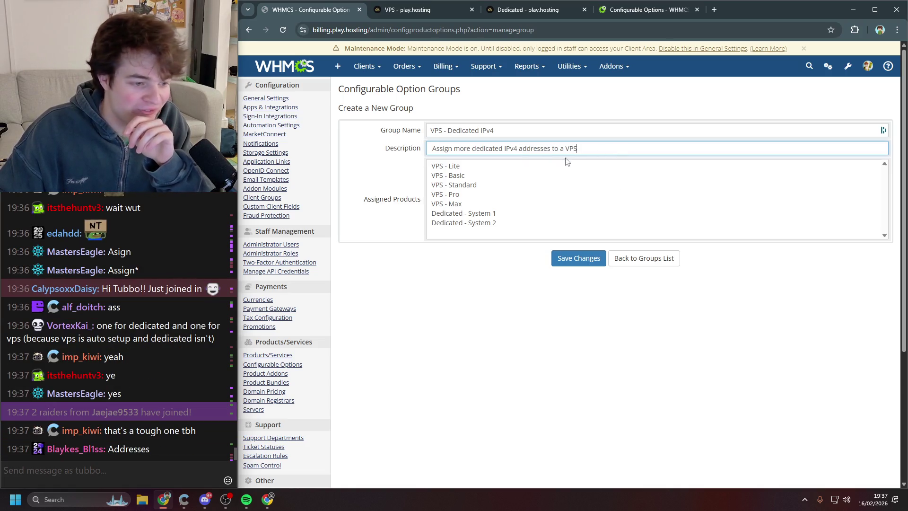
Step: Assign all five VPS products, Lite through Max, to the group and save it
click(463, 176)
drag(464, 166, 462, 205)
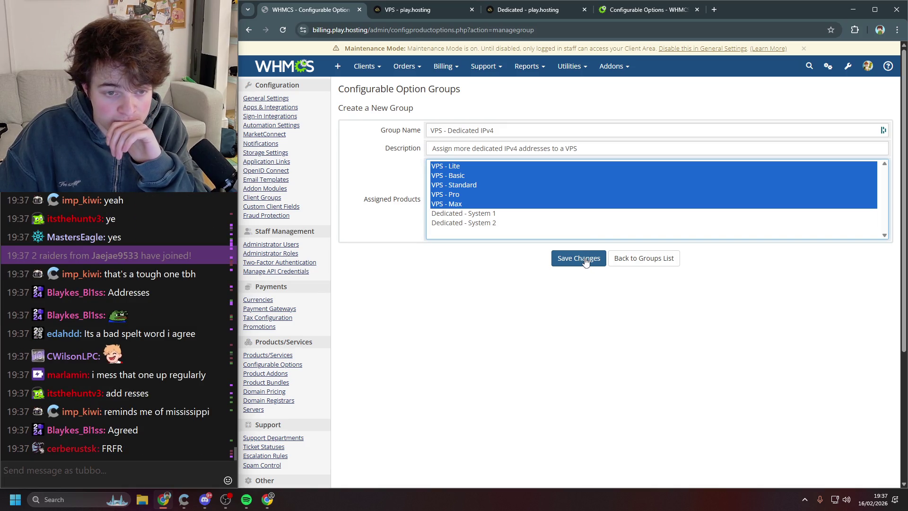
click(585, 262)
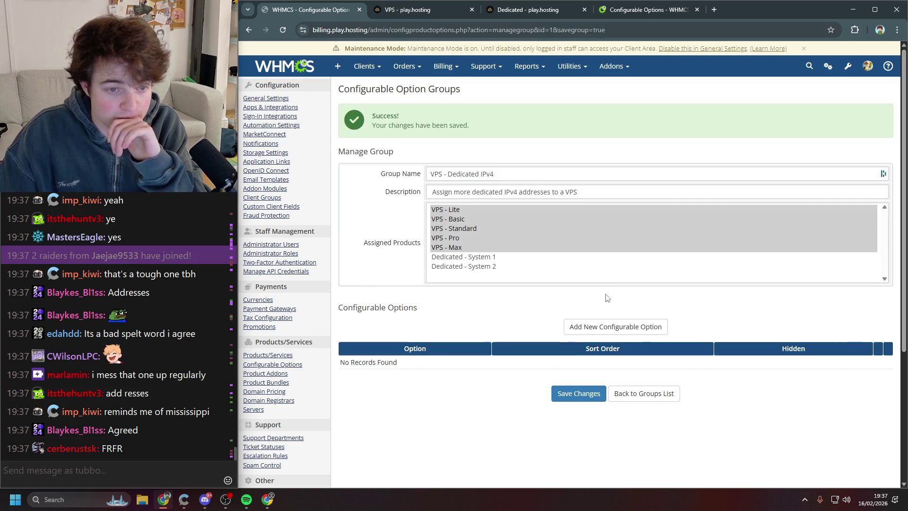
click(635, 333)
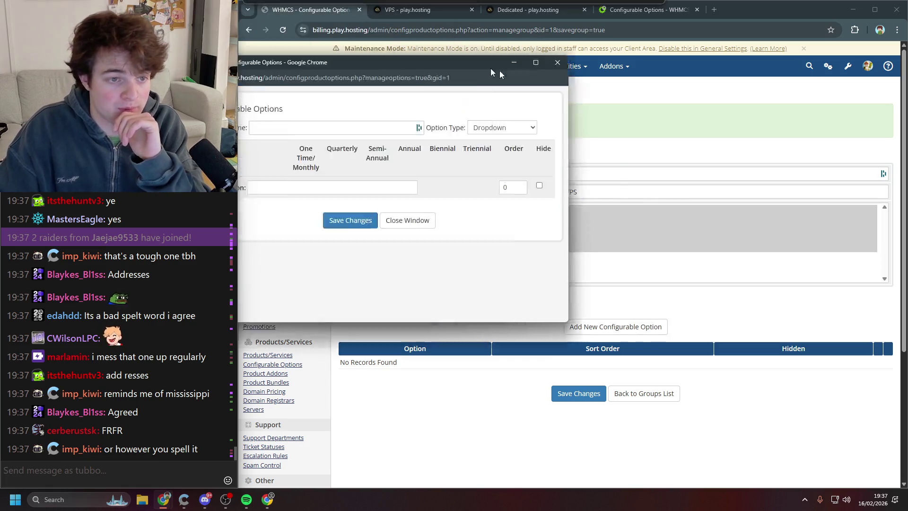
Step: Set the new configurable option's type to Quantity
click(598, 96)
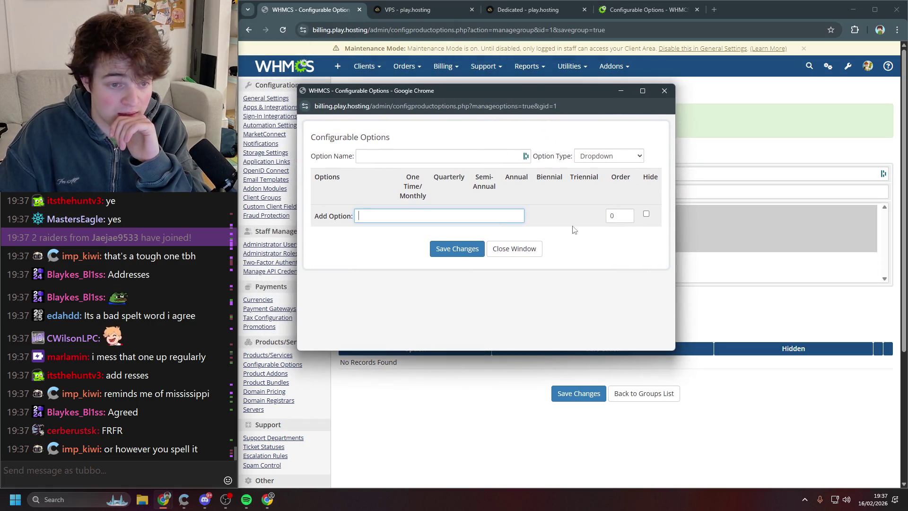
click(605, 158)
click(605, 159)
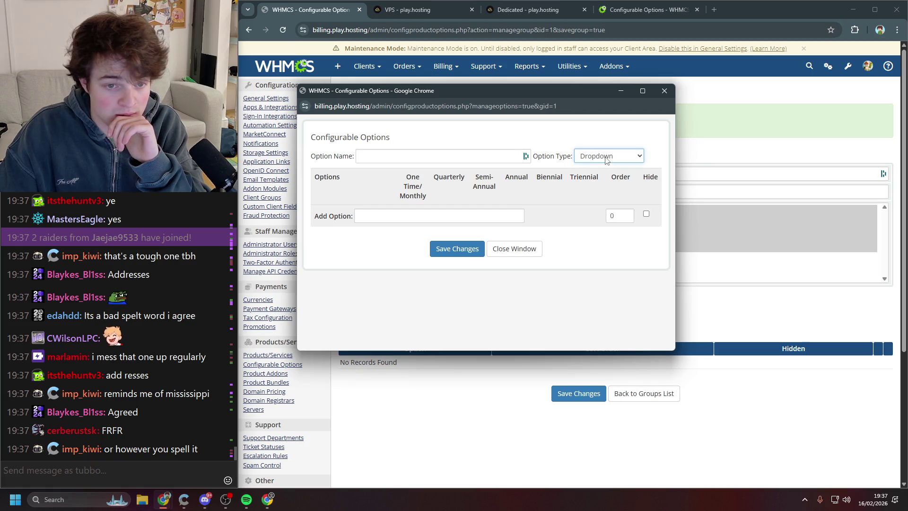
click(606, 159)
click(605, 208)
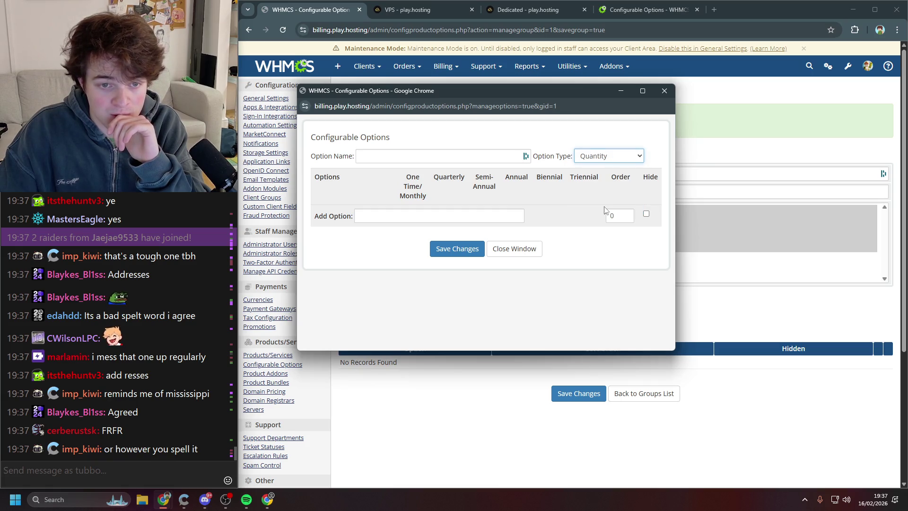
Step: Name the option 'Dedicated IPs', keeping the Quantity type
click(446, 156)
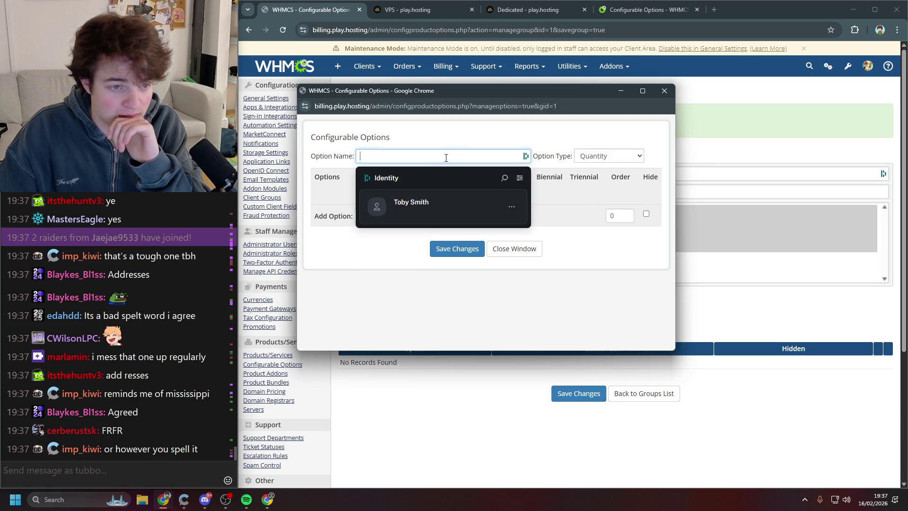
click(418, 155)
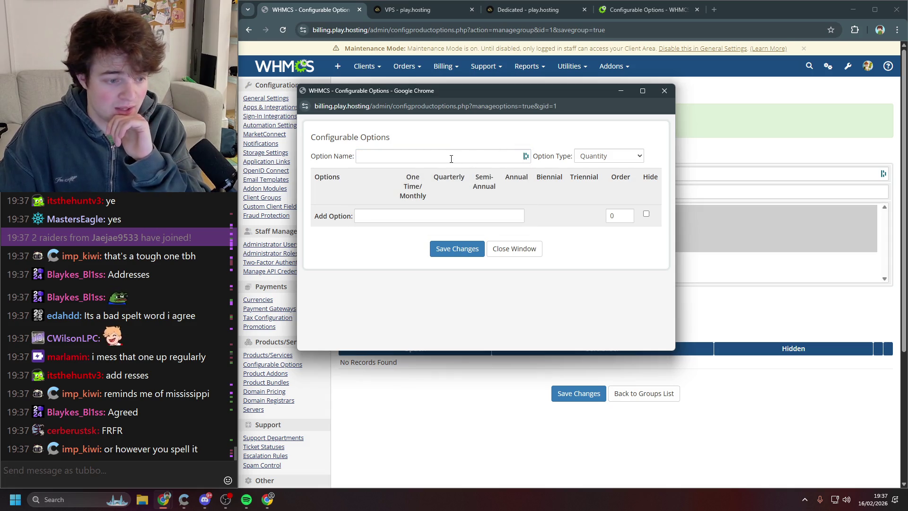
click(451, 158)
text(D)
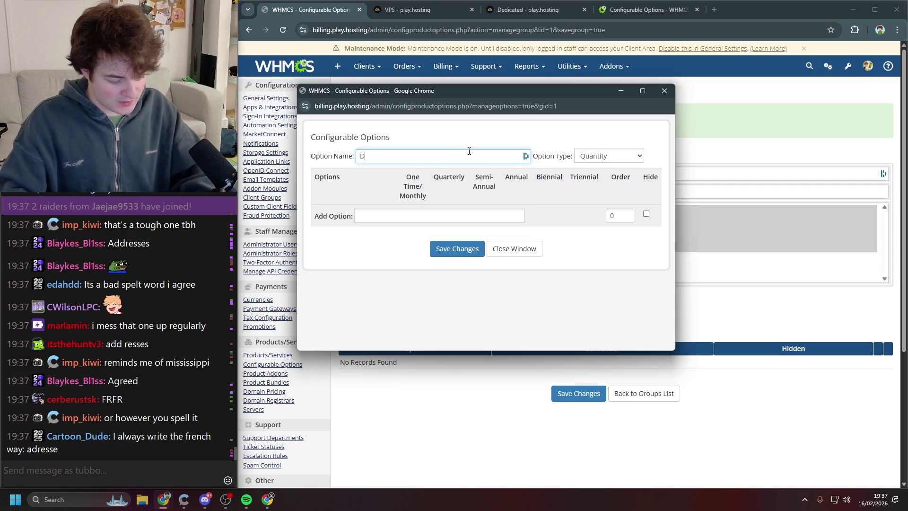
text(edicated IP)
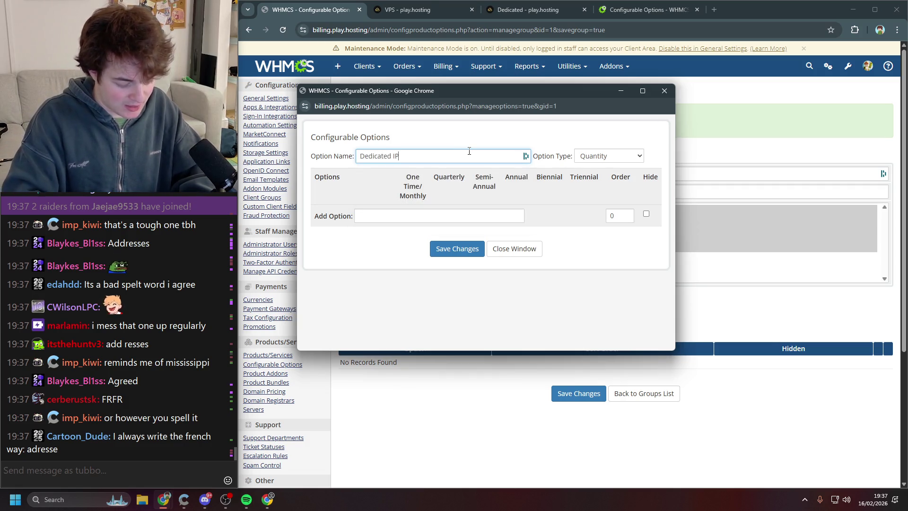
text(v4)
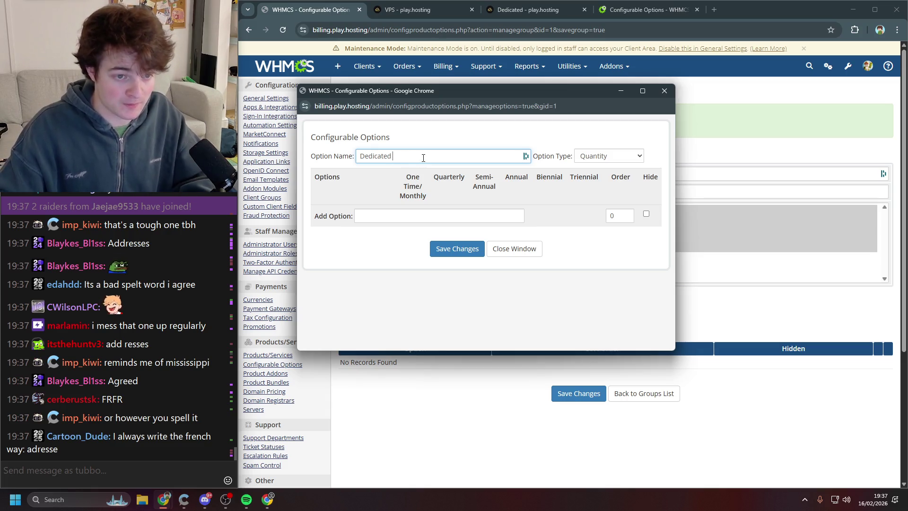
text(IPs)
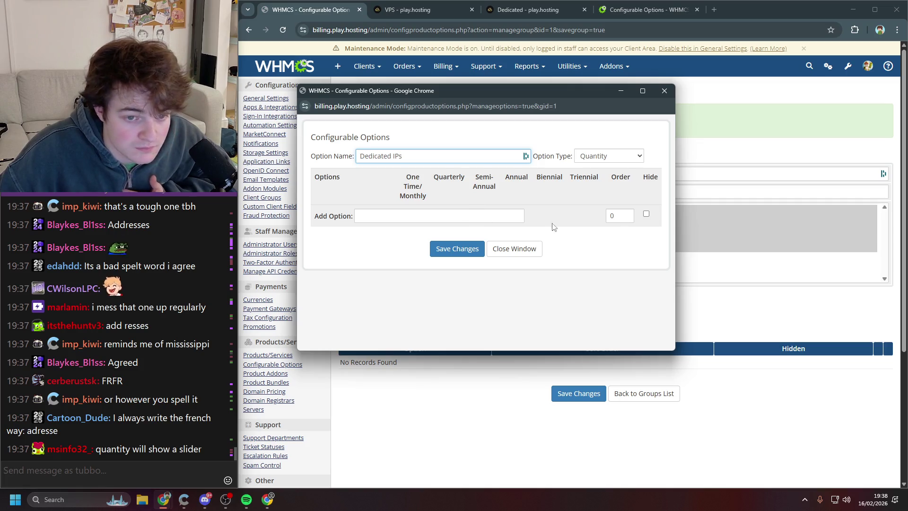
click(609, 158)
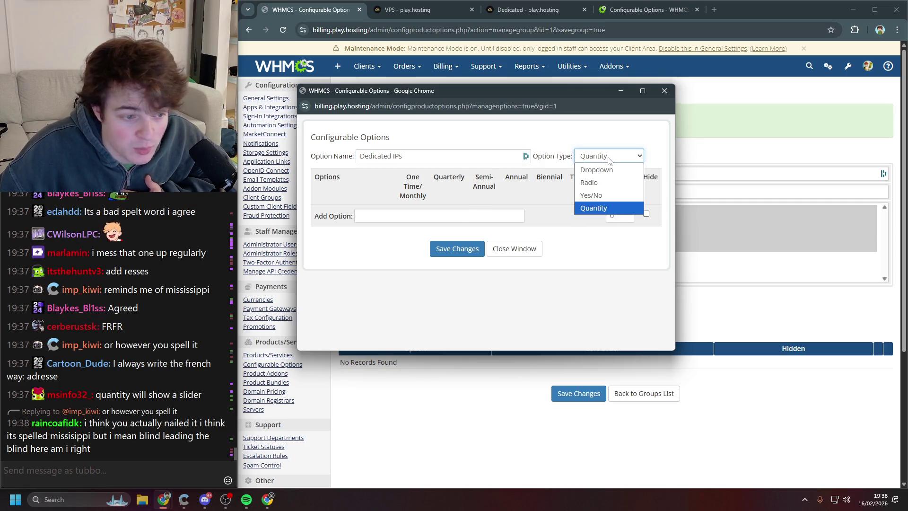
click(609, 160)
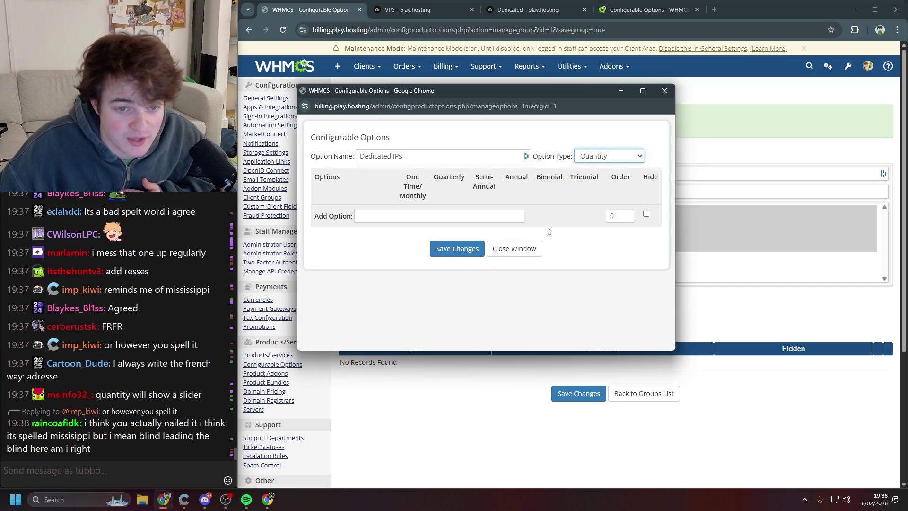
Step: Try the first sub-option's name, sort order and hidden fields, leaving it visible
click(486, 218)
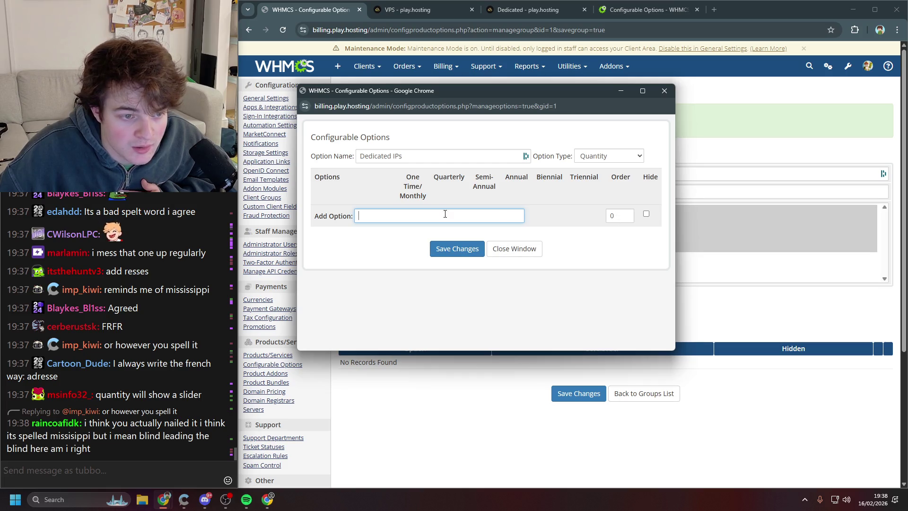
click(622, 220)
click(647, 214)
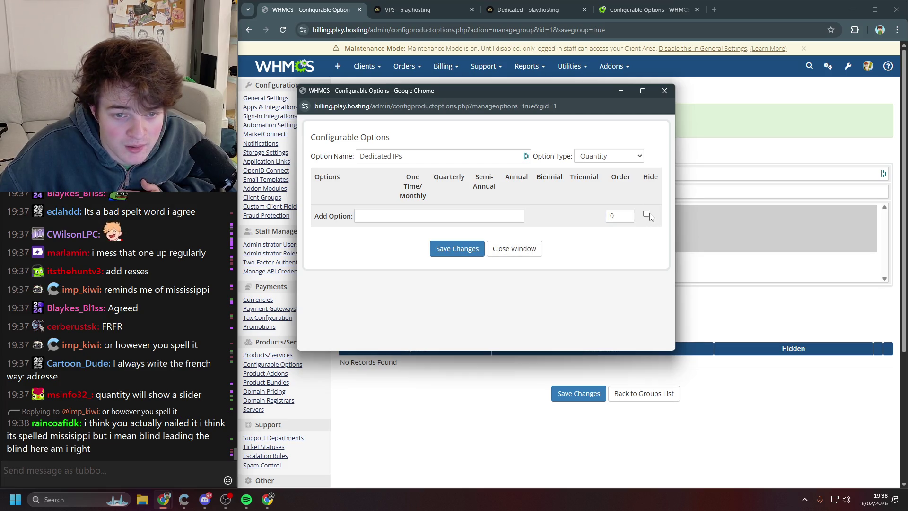
click(646, 215)
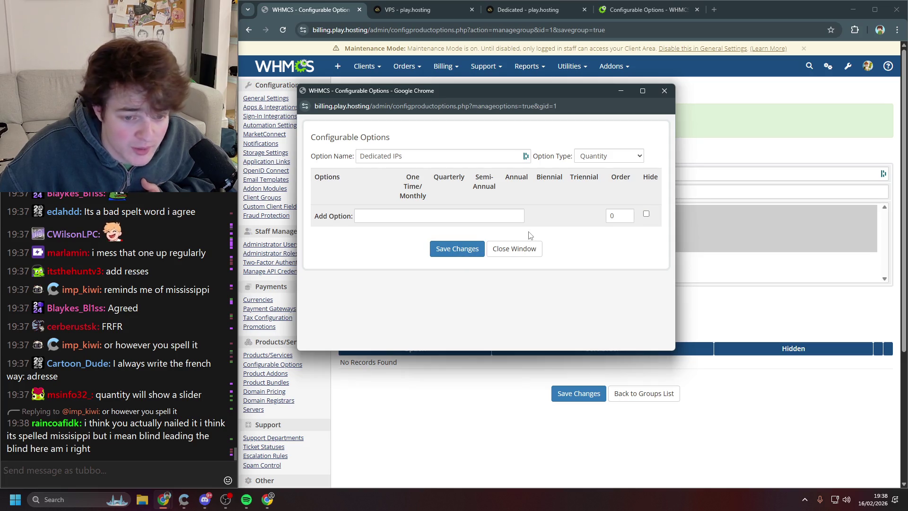
click(629, 11)
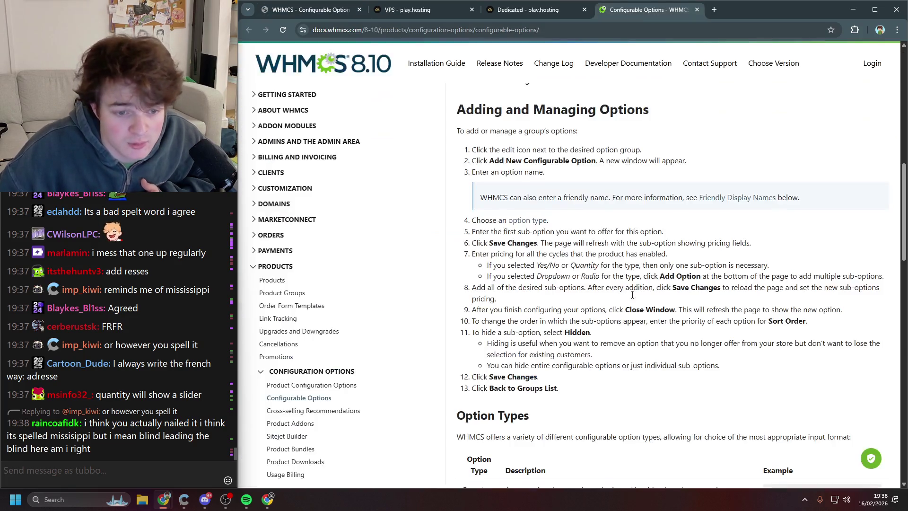
Step: Read the docs' Option Types table and Quantity and Slider Options section
scroll(608, 312, down, 5)
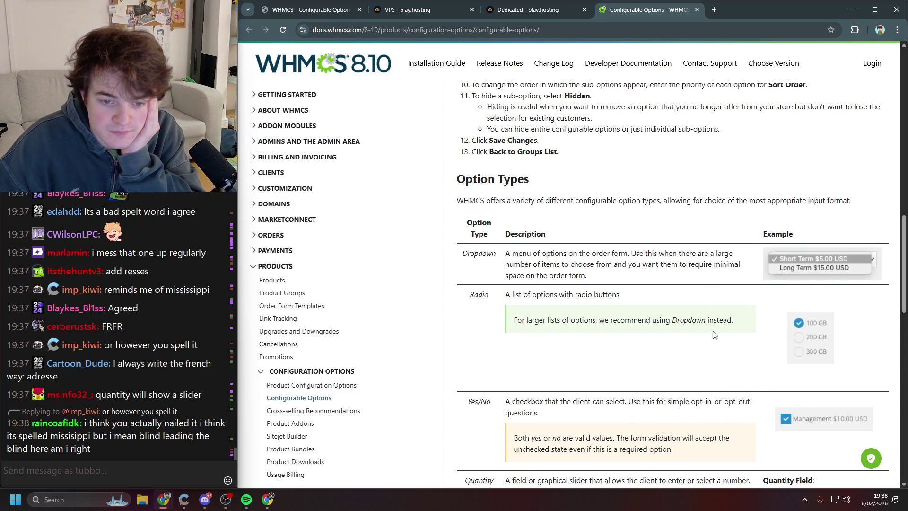
scroll(673, 333, down, 4)
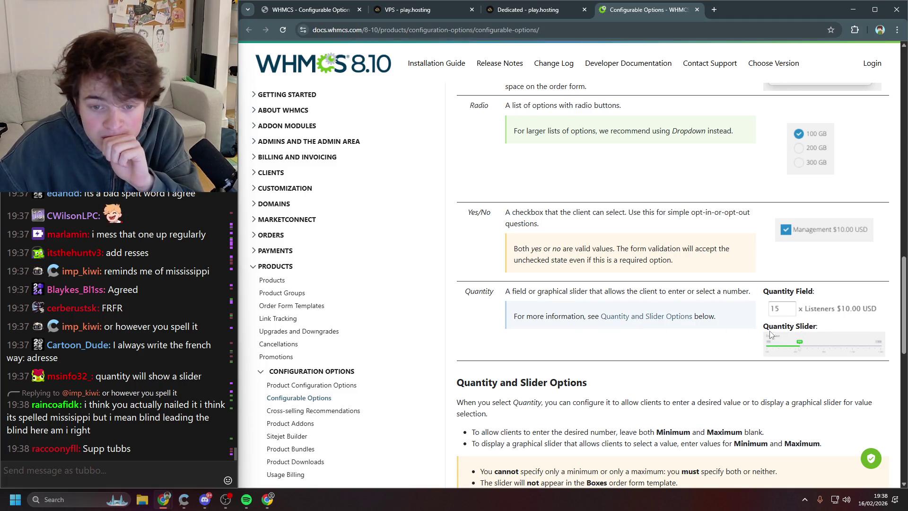
scroll(523, 282, up, 1)
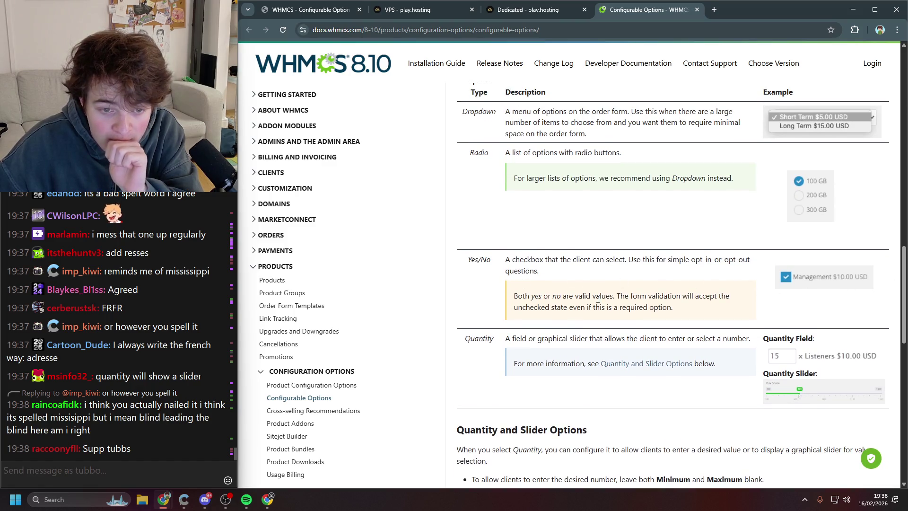
scroll(659, 285, up, 2)
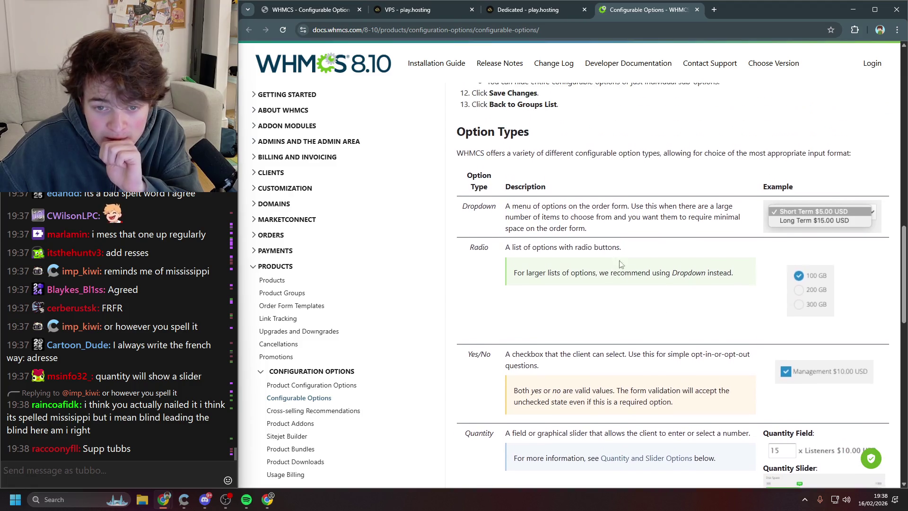
scroll(650, 283, down, 5)
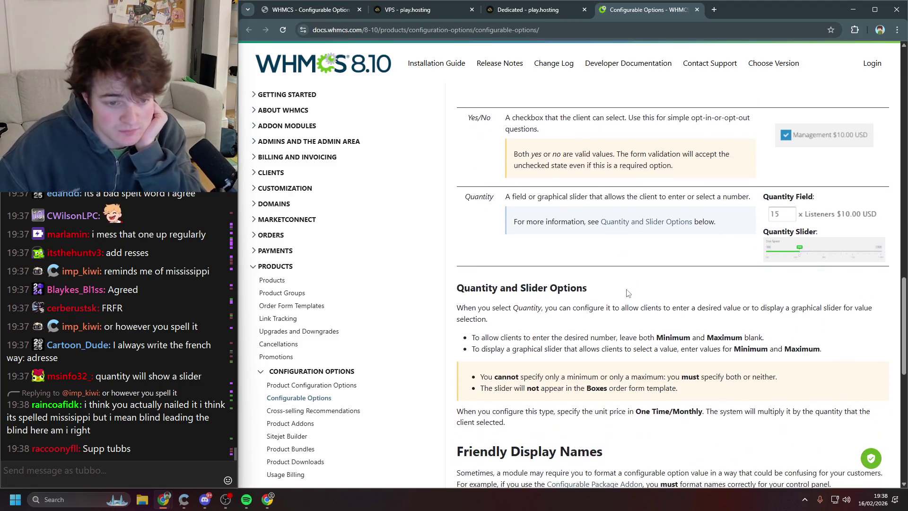
scroll(645, 315, down, 8)
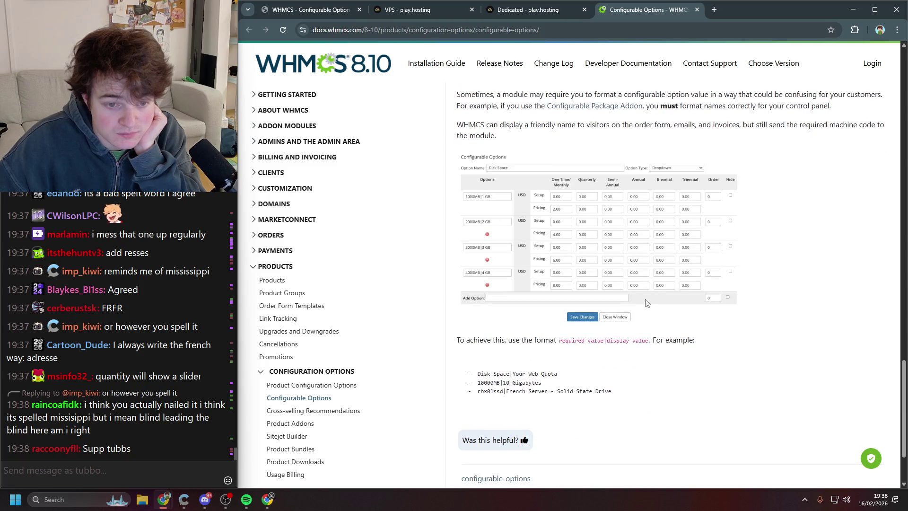
scroll(650, 315, up, 10)
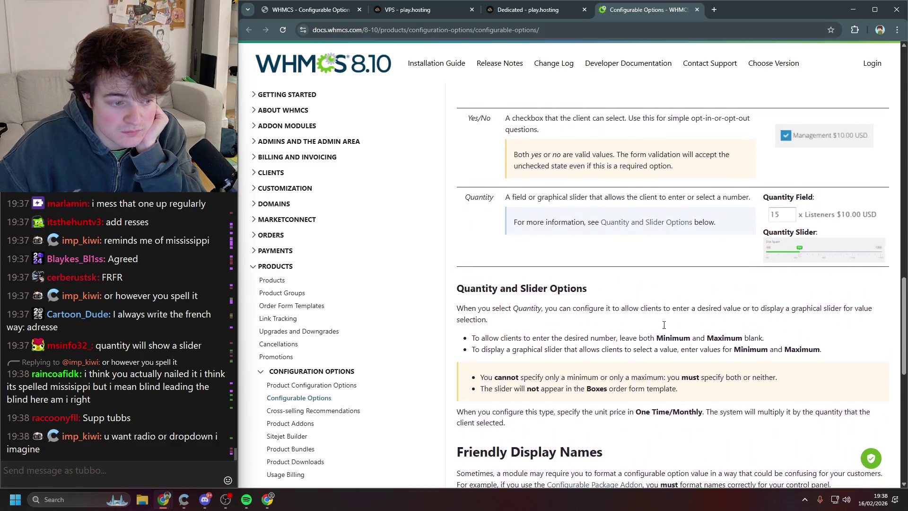
scroll(663, 327, up, 3)
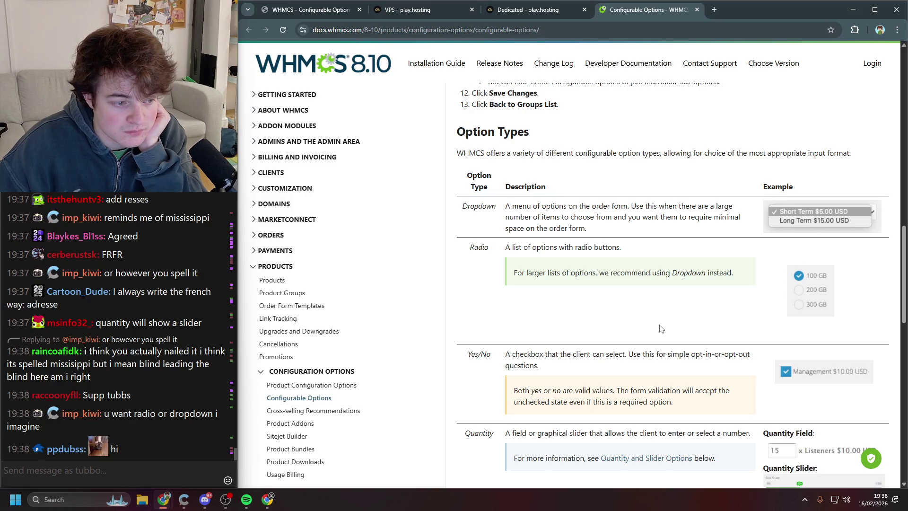
scroll(639, 320, up, 1)
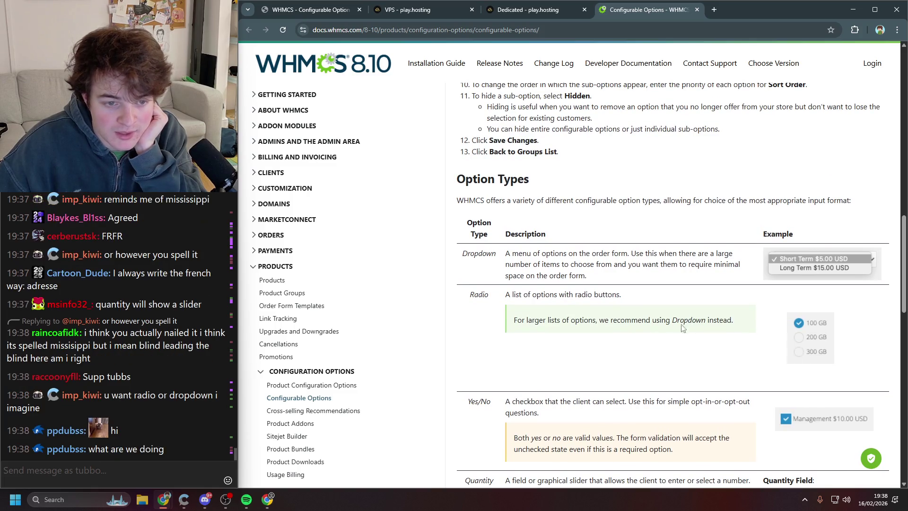
scroll(609, 321, down, 2)
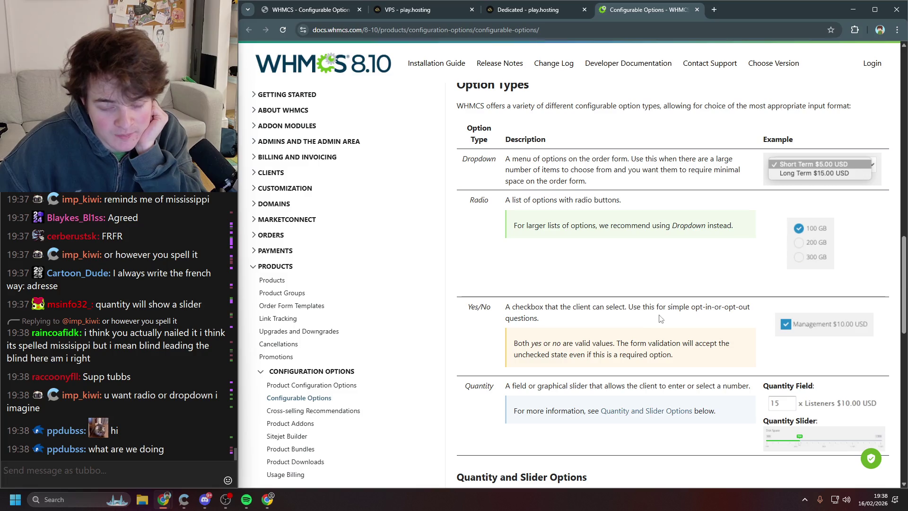
scroll(679, 355, up, 3)
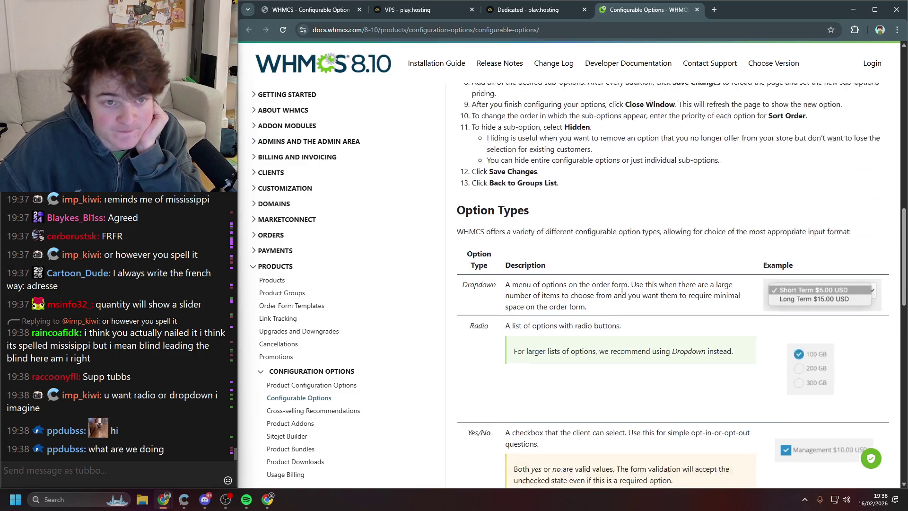
click(411, 10)
click(516, 11)
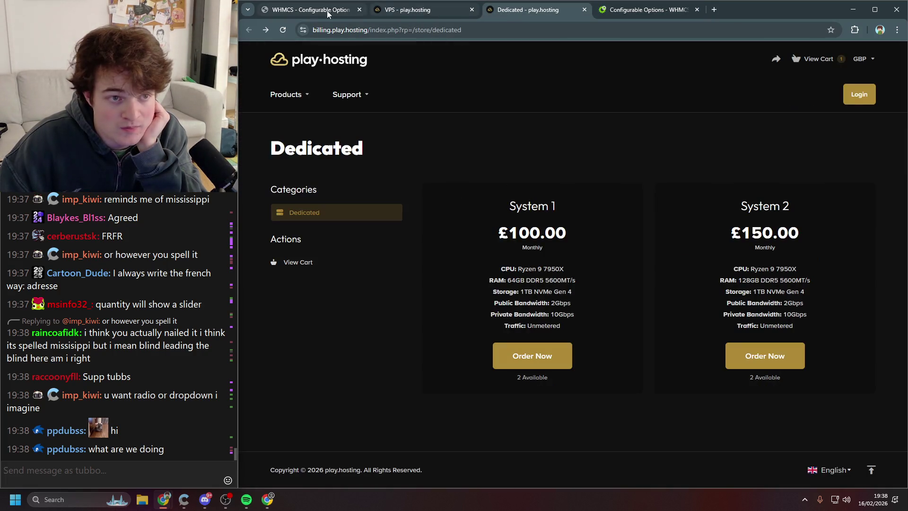
Step: Return to the option group admin page and bring the Dedicated IPs option editor forward
click(308, 9)
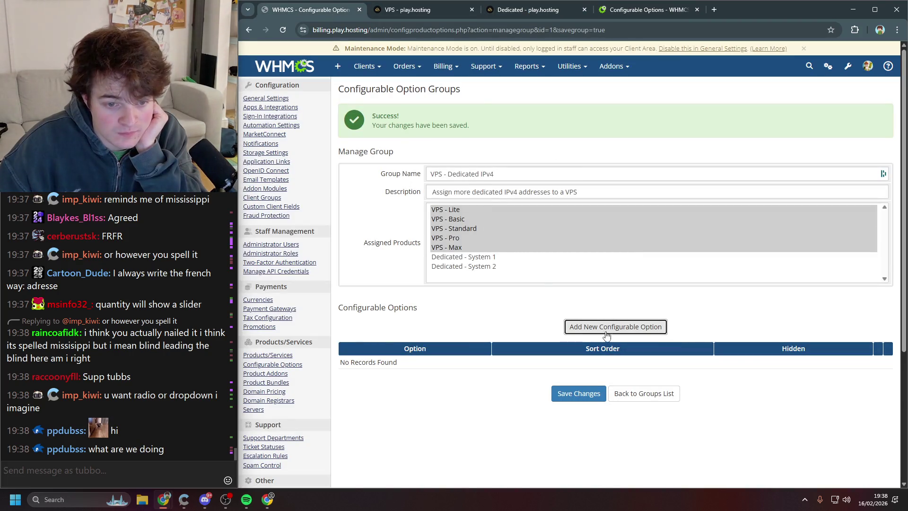
click(535, 418)
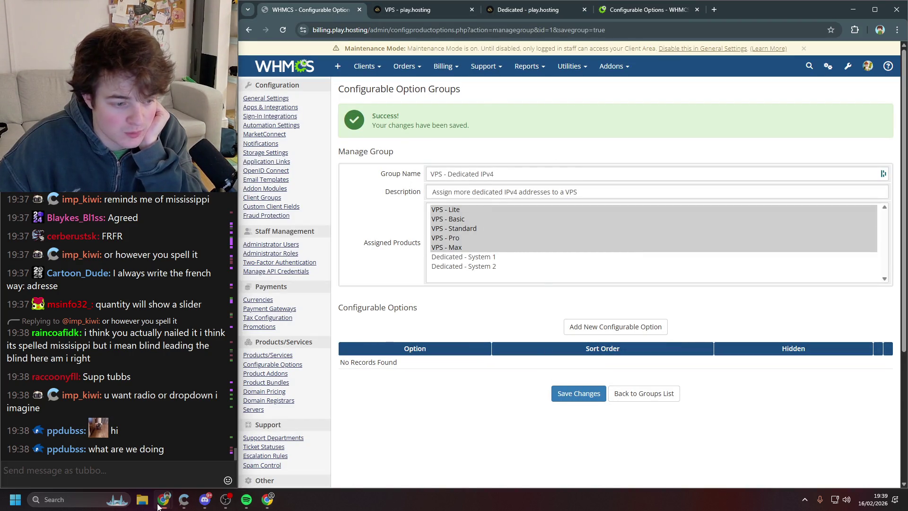
mouse_move(159, 505)
click(204, 454)
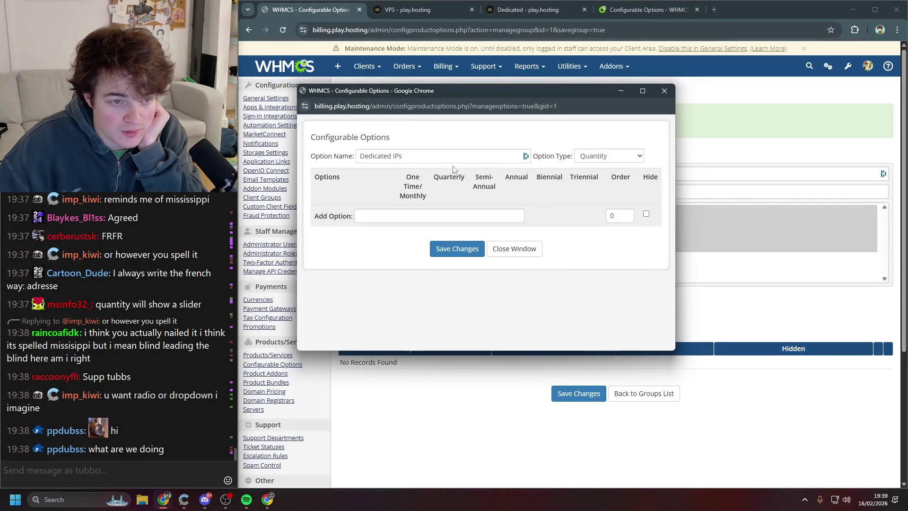
Step: Switch the Dedicated IPs option type from Quantity to Radio and save it
click(614, 156)
click(608, 179)
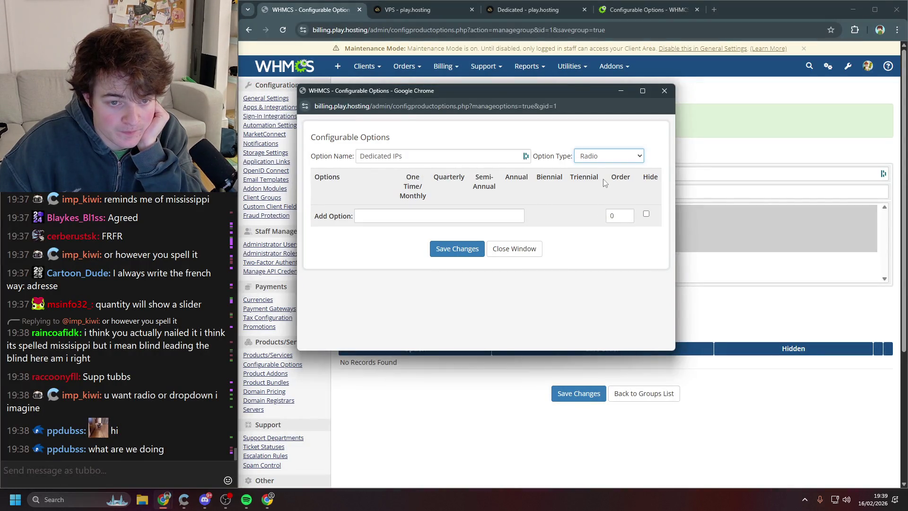
click(610, 159)
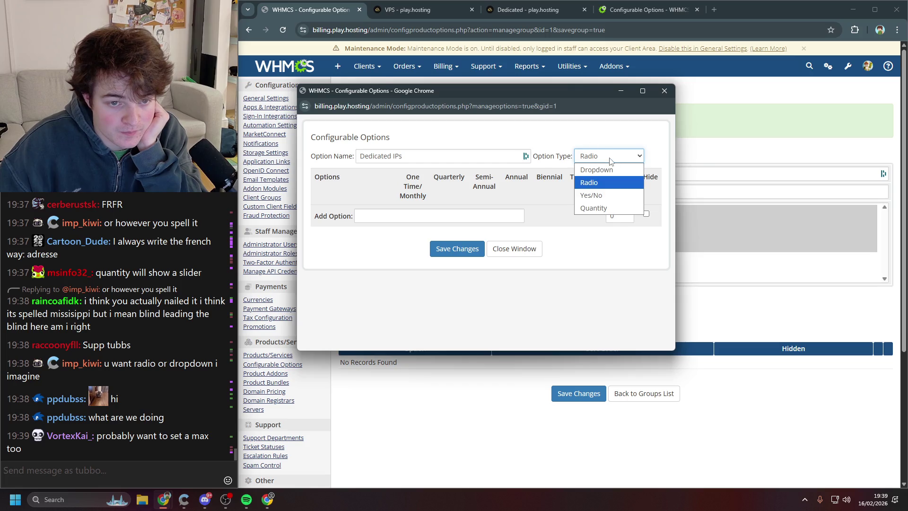
click(603, 184)
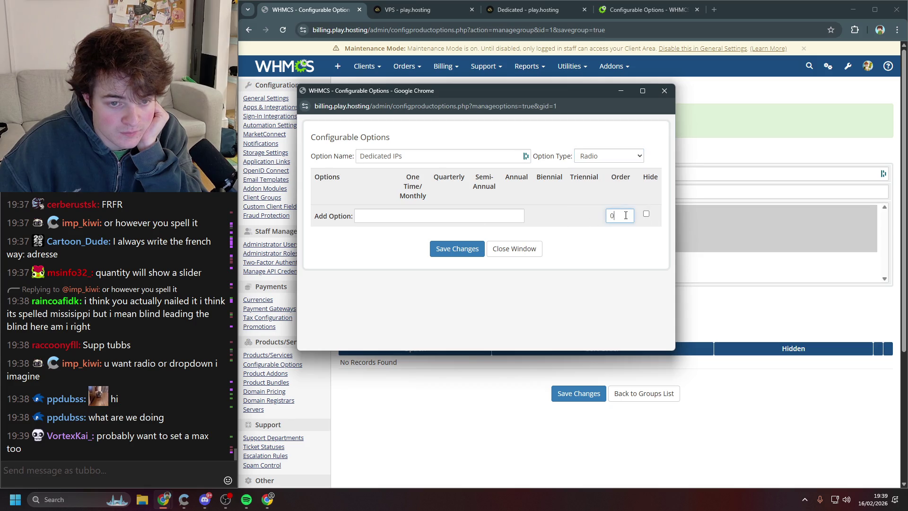
click(406, 221)
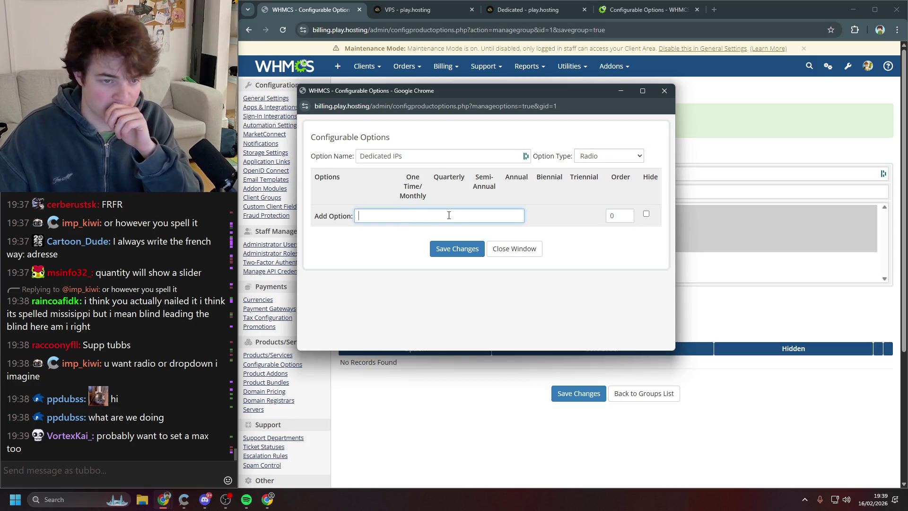
click(462, 255)
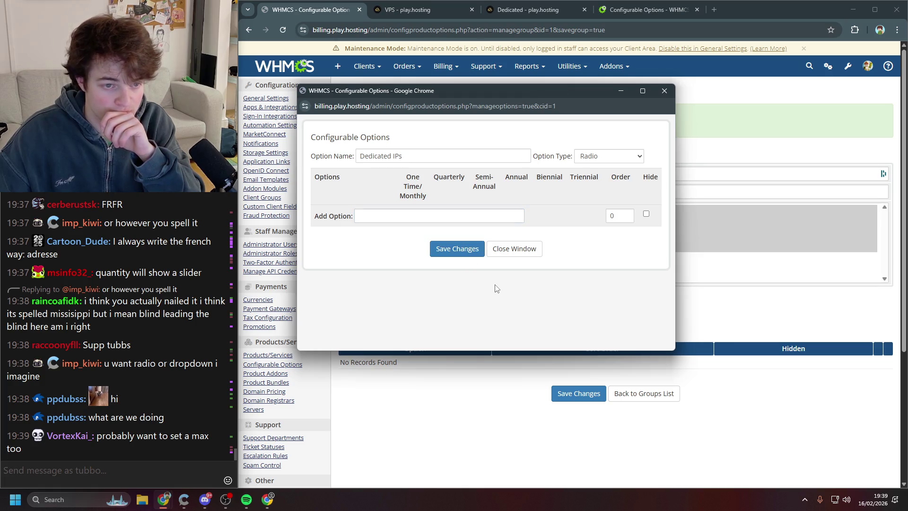
mouse_move(533, 102)
mouse_down()
mouse_move(757, 387)
mouse_move(710, 497)
mouse_move(678, 443)
mouse_move(655, 118)
mouse_move(643, 116)
mouse_up()
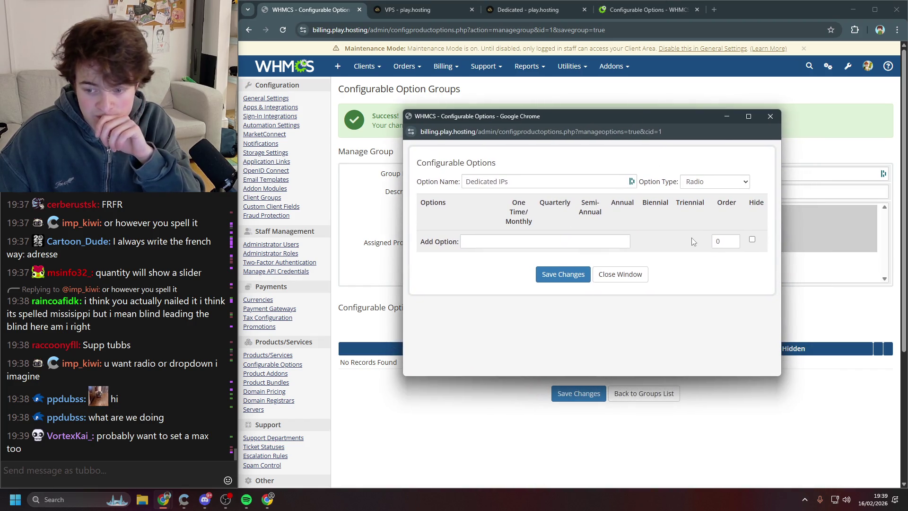
click(594, 239)
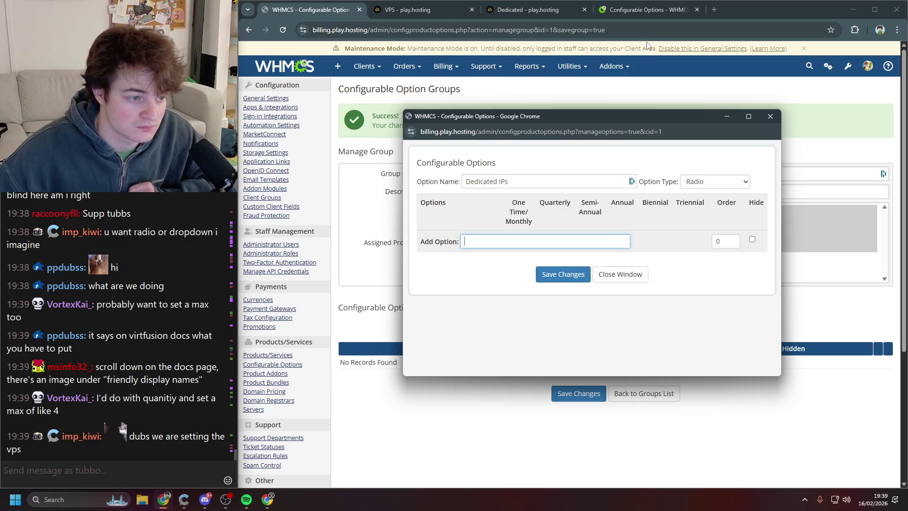
click(653, 10)
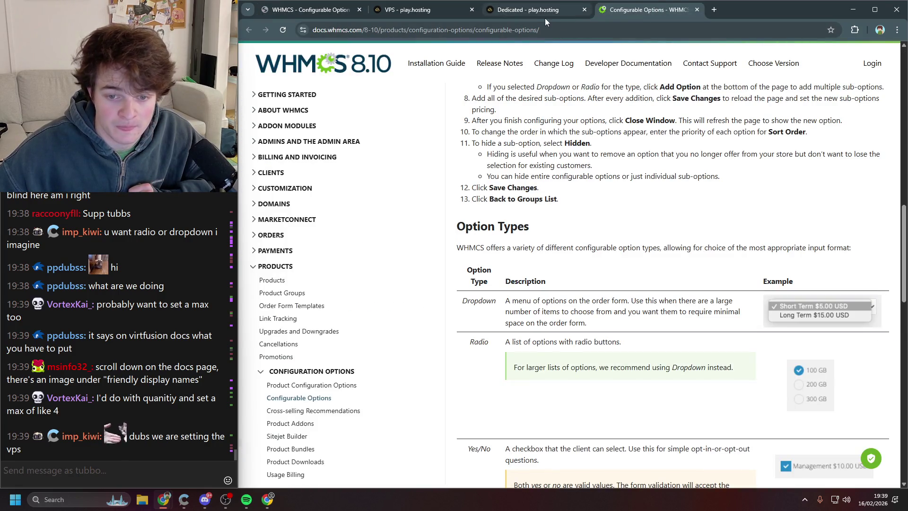
click(416, 9)
click(307, 10)
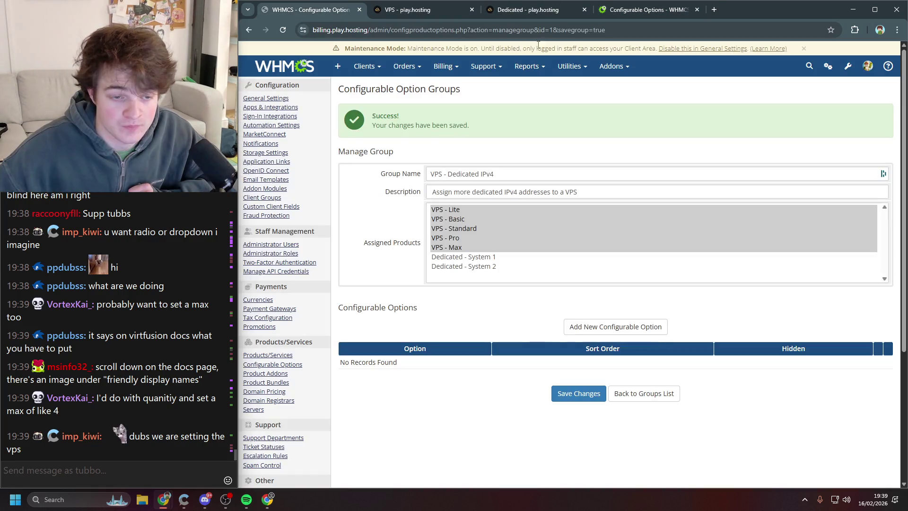
click(652, 12)
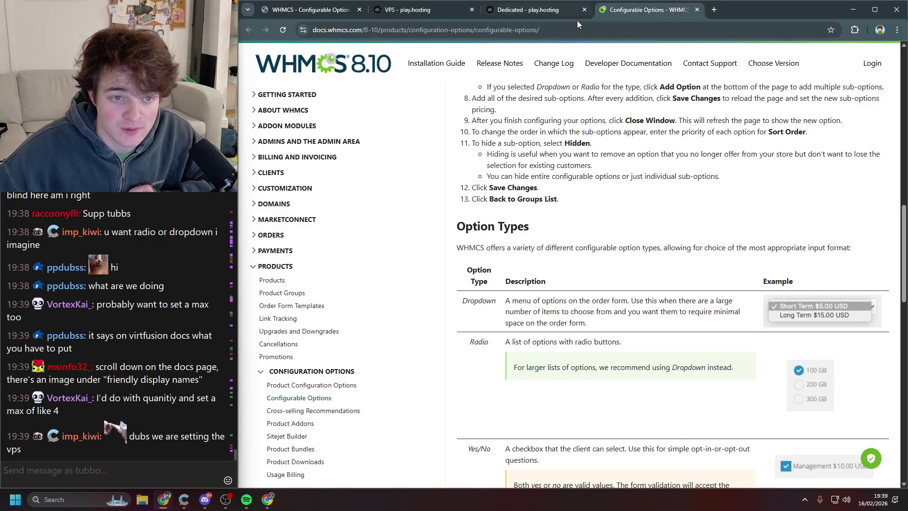
click(530, 9)
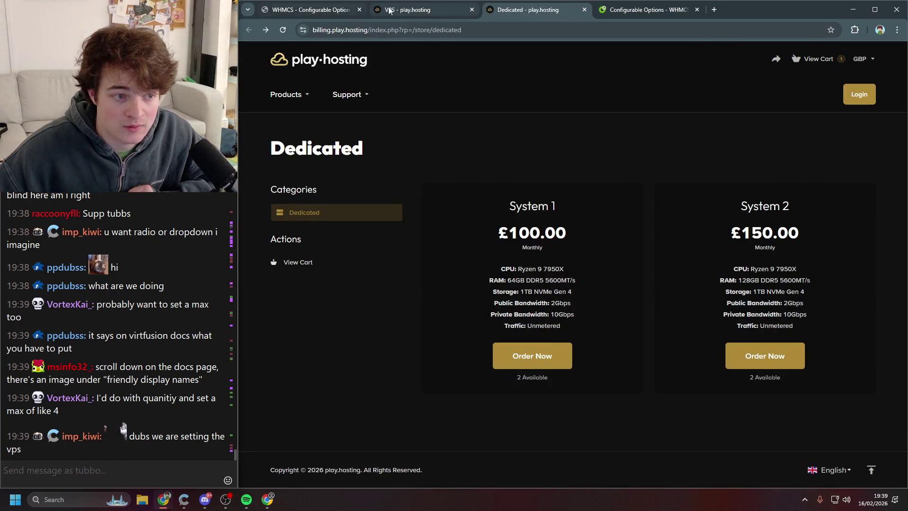
click(411, 10)
click(317, 11)
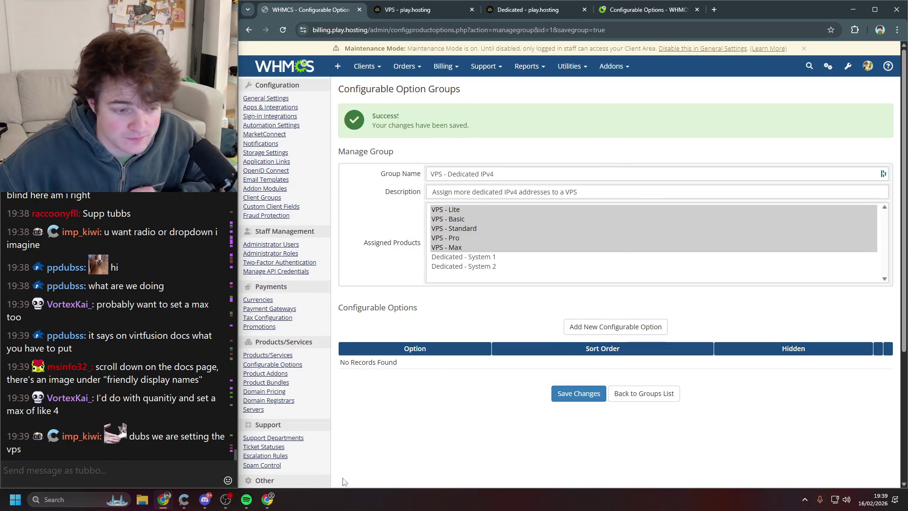
mouse_move(165, 503)
click(175, 450)
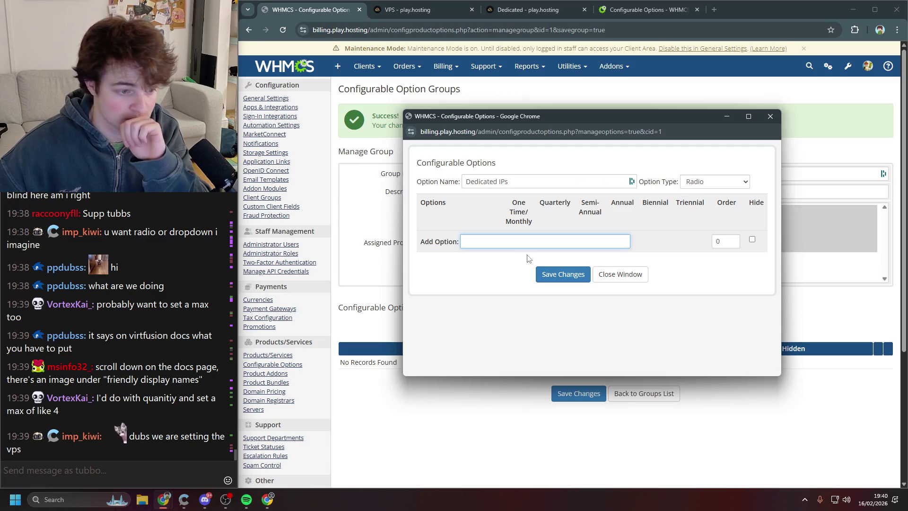
click(727, 240)
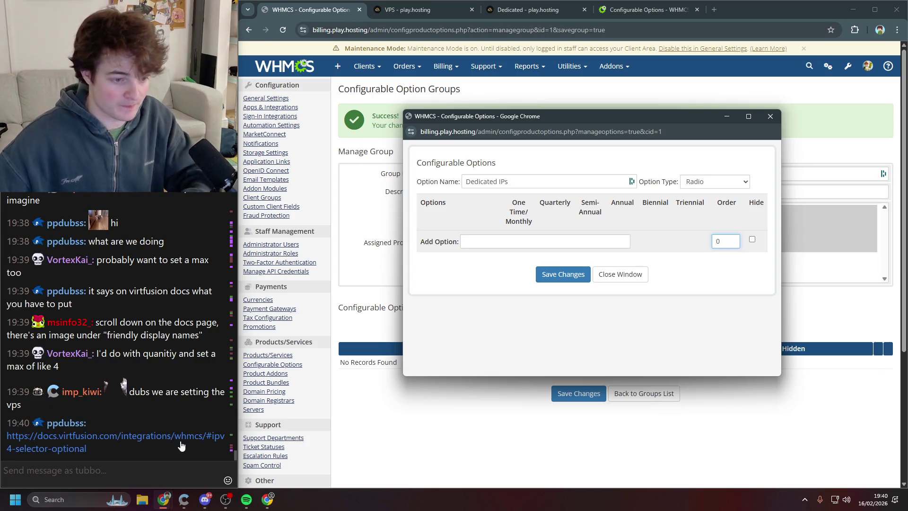
right_click(181, 445)
Step: Find the IPv4 selector section in the VirtFusion docs and copy its required name 'IPv4'
click(223, 350)
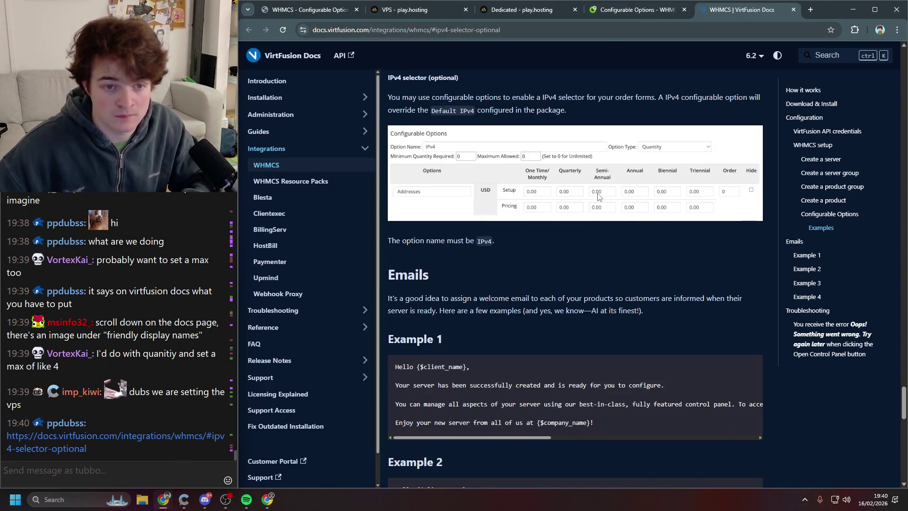
scroll(473, 362, up, 1)
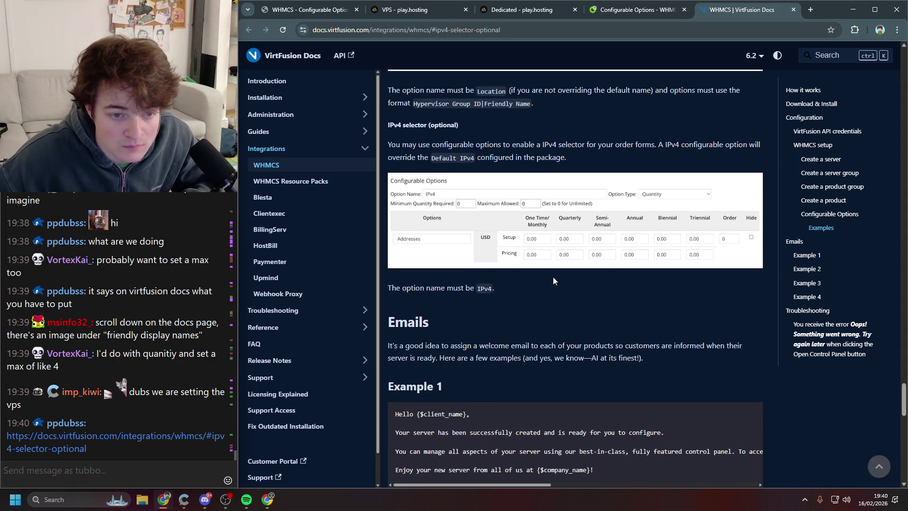
scroll(499, 266, up, 1)
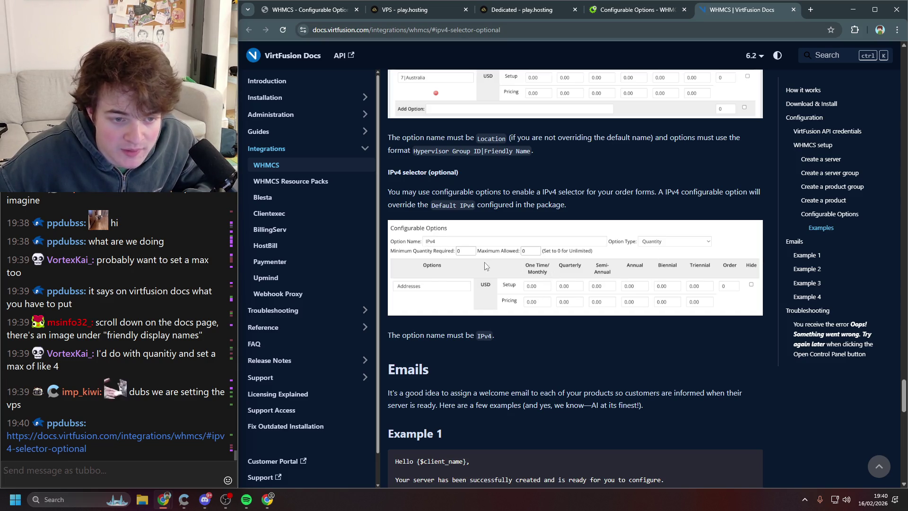
scroll(544, 303, up, 4)
scroll(558, 311, up, 1)
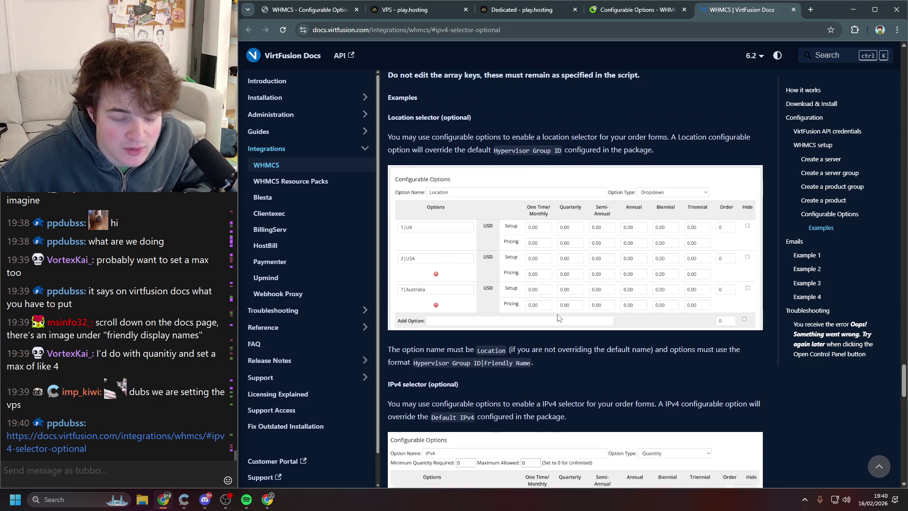
scroll(527, 258, up, 6)
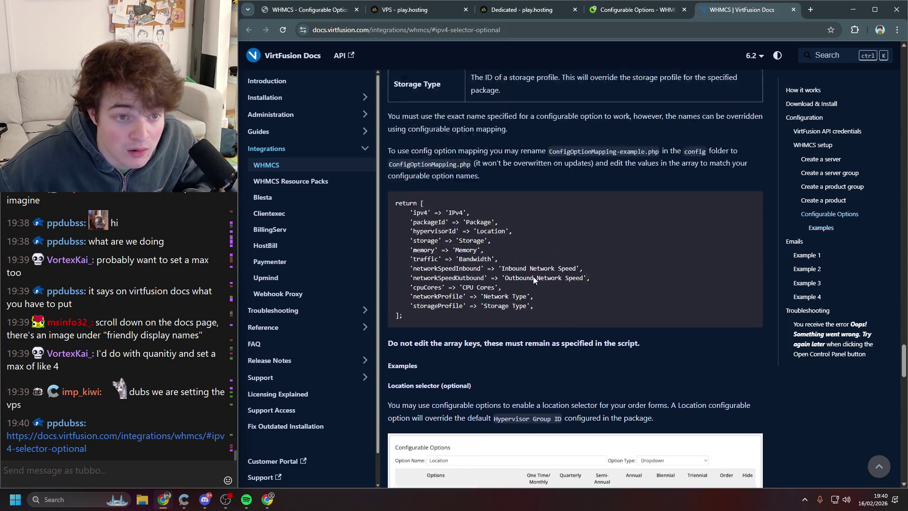
scroll(532, 276, down, 15)
scroll(520, 265, down, 5)
scroll(508, 254, up, 4)
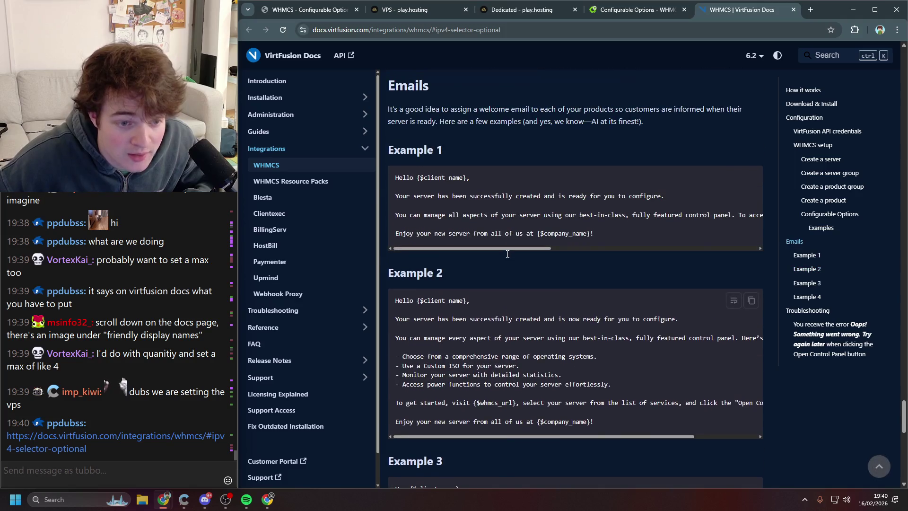
scroll(440, 321, down, 12)
scroll(558, 312, up, 19)
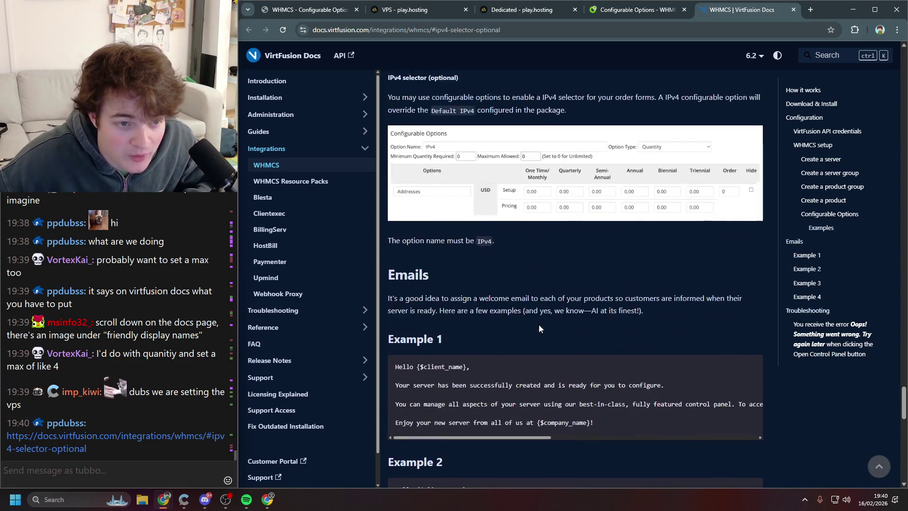
double_click(487, 383)
key(alt+Tab)
Step: Rename the Dedicated IPs option to 'IPv4' and save it
mouse_move(682, 134)
mouse_down()
mouse_move(806, 169)
mouse_move(813, 160)
mouse_move(775, 135)
mouse_move(677, 128)
mouse_up()
triple_click(628, 194)
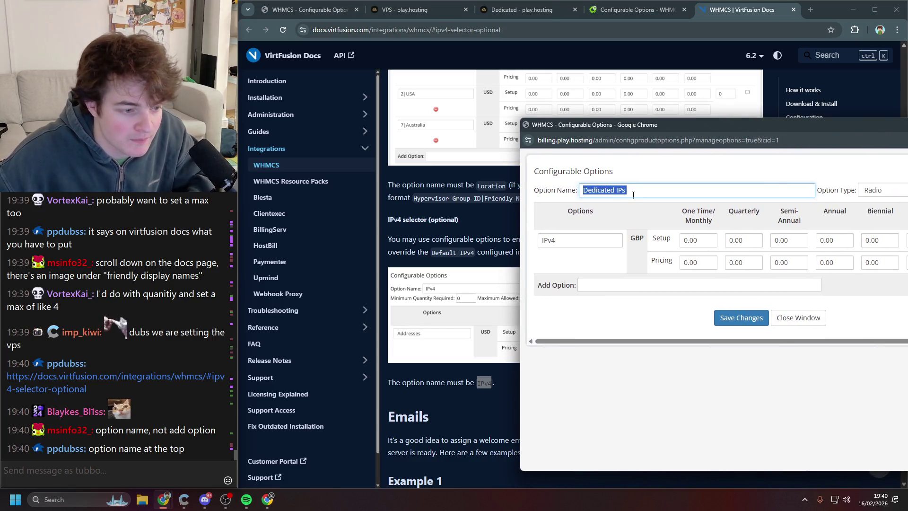
text(IPv4)
click(735, 319)
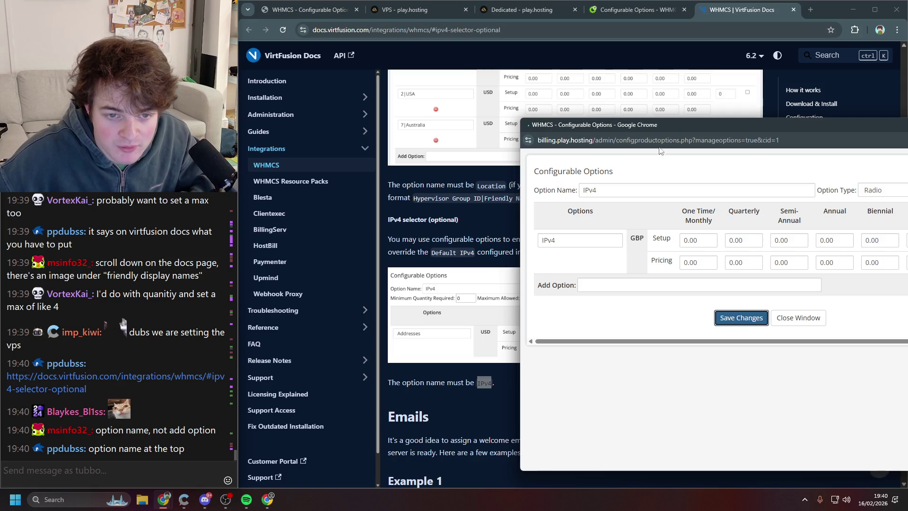
mouse_move(677, 124)
mouse_down()
mouse_move(493, 189)
mouse_move(510, 142)
mouse_move(447, 120)
mouse_move(472, 121)
mouse_move(494, 279)
mouse_move(520, 387)
mouse_move(540, 405)
mouse_move(531, 169)
mouse_up()
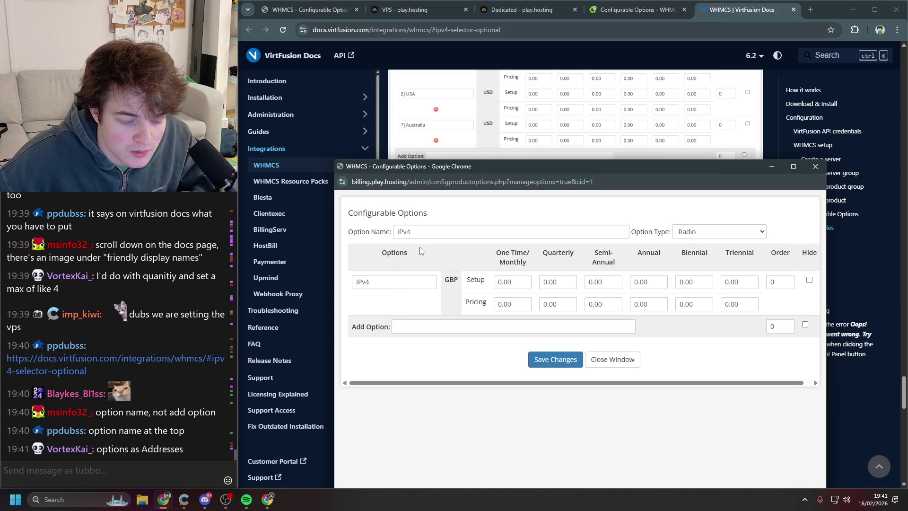
Step: Rename the IPv4 option's entry to 'Addresses', save it, and bring up the option type list
double_click(398, 282)
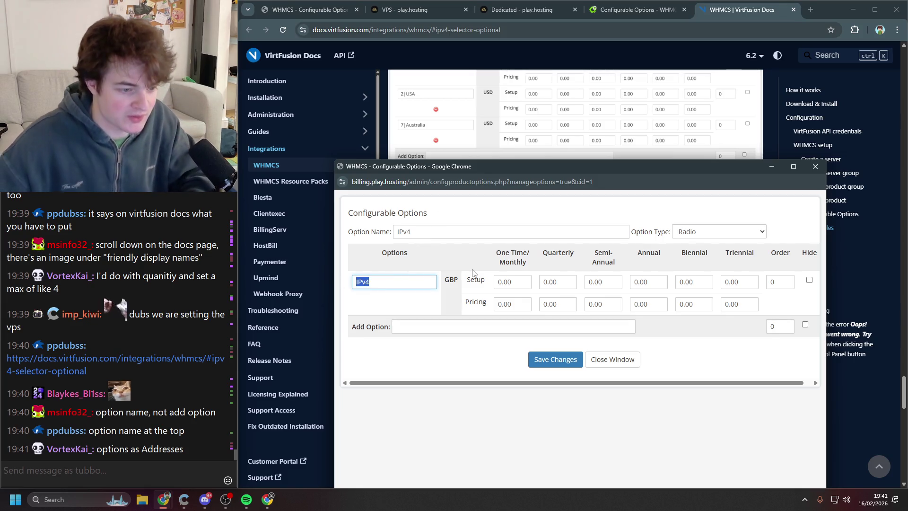
text(Address)
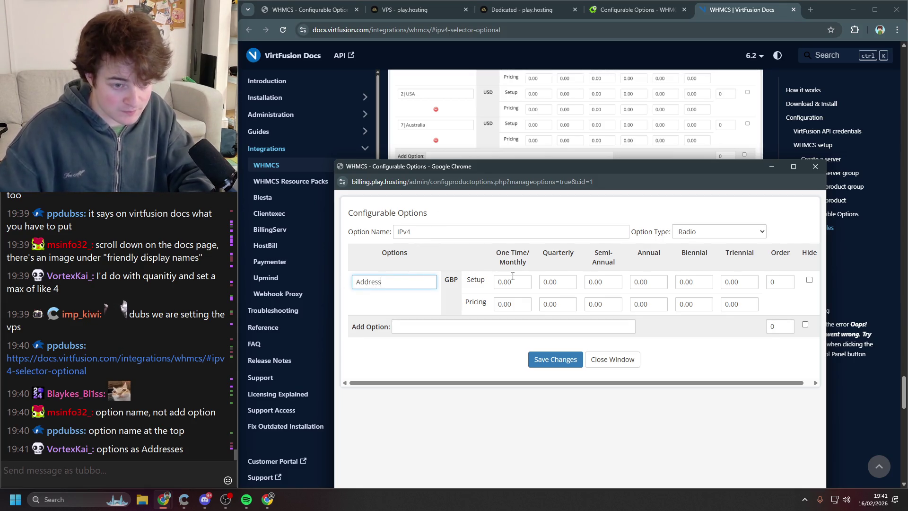
text(es)
click(568, 361)
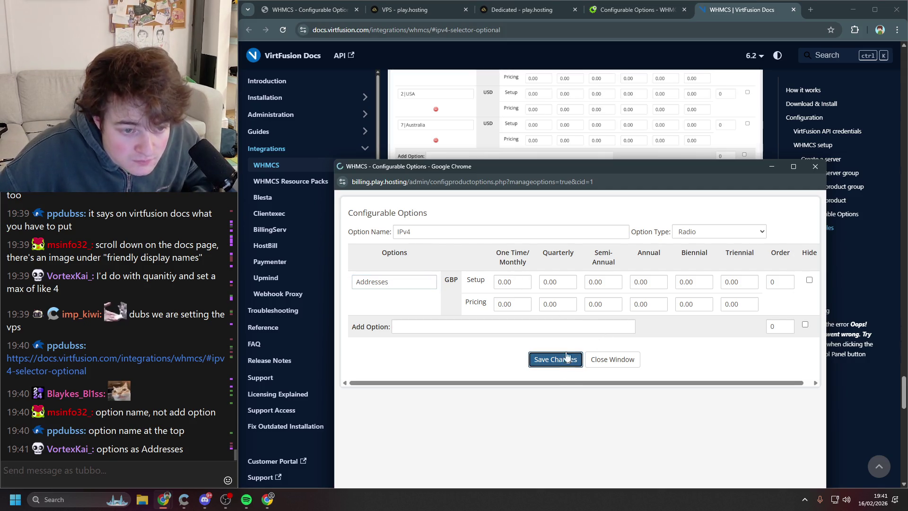
mouse_move(576, 169)
mouse_down()
mouse_move(575, 410)
mouse_move(585, 430)
mouse_move(577, 393)
mouse_move(591, 129)
mouse_up()
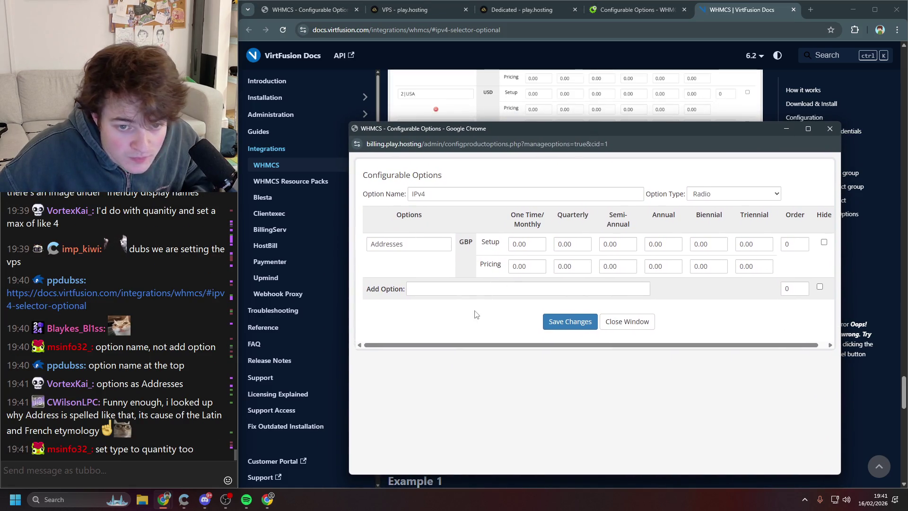
mouse_move(671, 128)
mouse_down()
mouse_move(657, 195)
mouse_move(675, 455)
mouse_move(653, 97)
mouse_move(665, 110)
mouse_up()
click(728, 174)
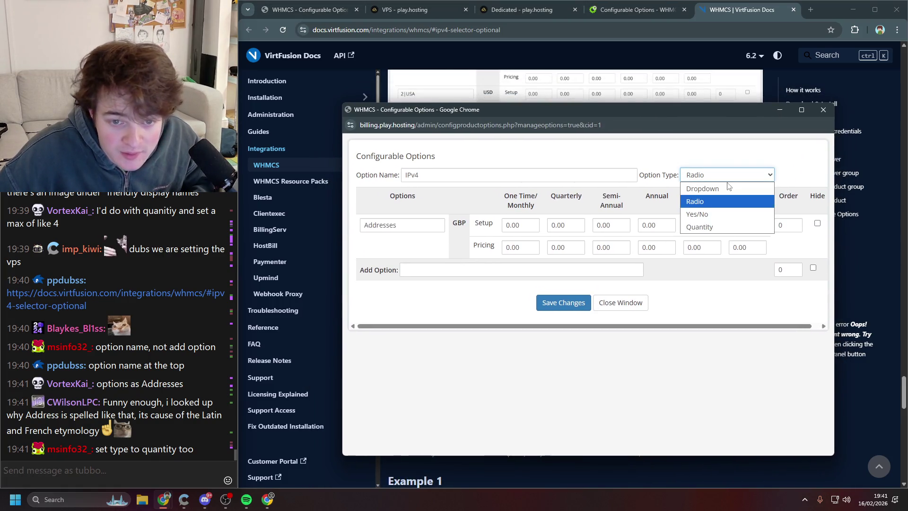
Step: Make the IPv4 option a Quantity type with minimum 1 and maximum 4, and save
click(719, 227)
click(569, 307)
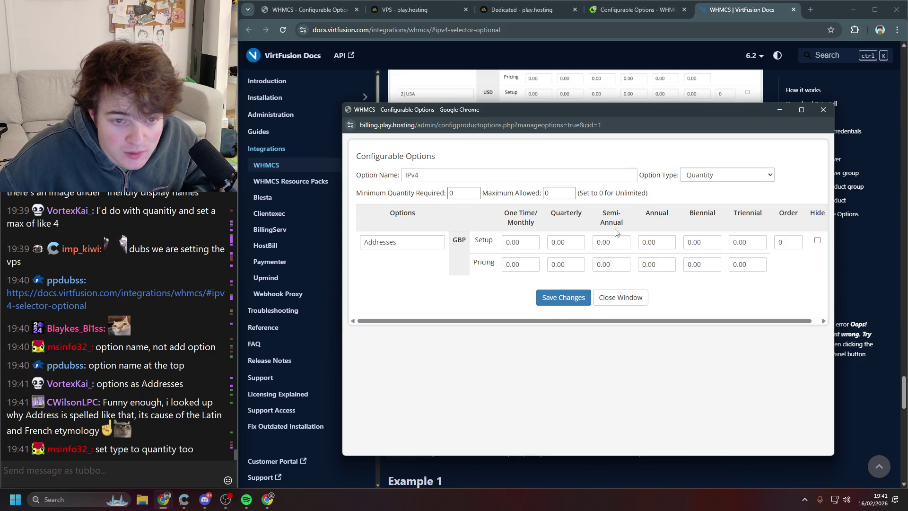
key(BackSpace)
text(2)
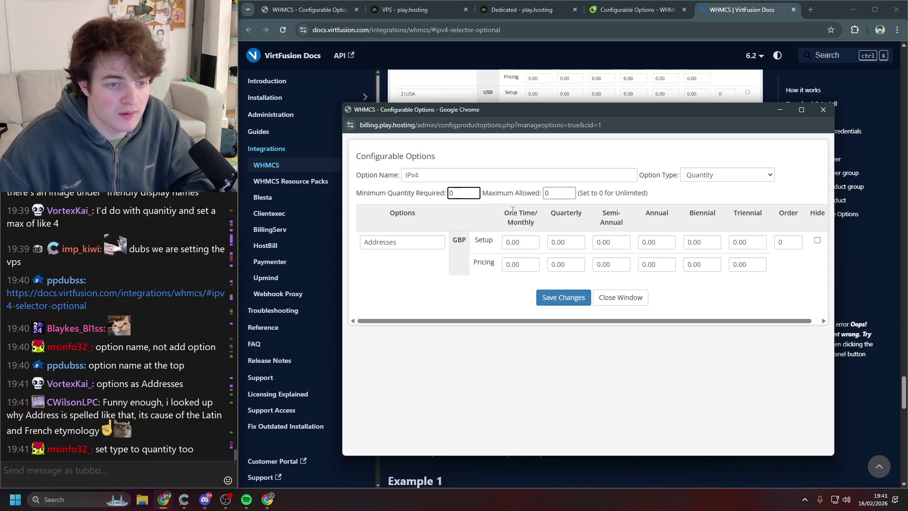
key(BackSpace)
text(1)
key(Tab)
key(BackSpace)
text(4)
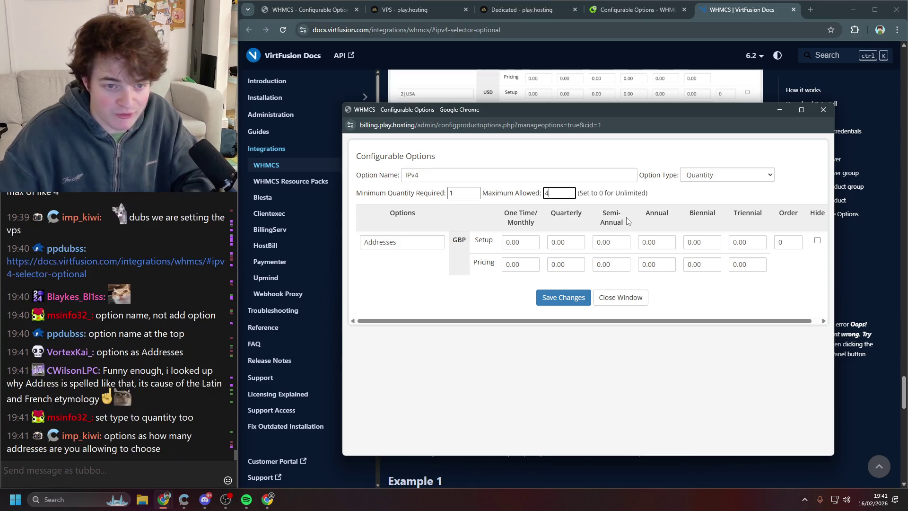
click(575, 301)
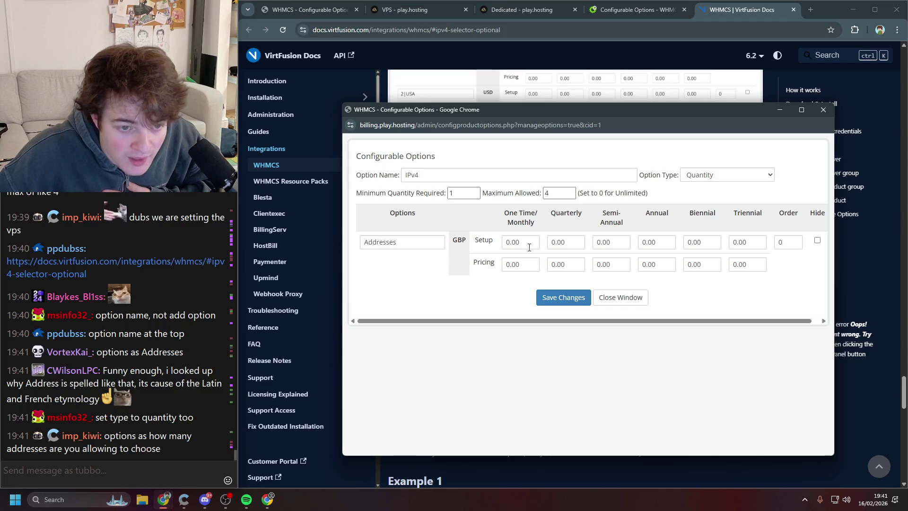
Step: Set the Addresses monthly price to 10.00 and save it
click(511, 267)
text(1)
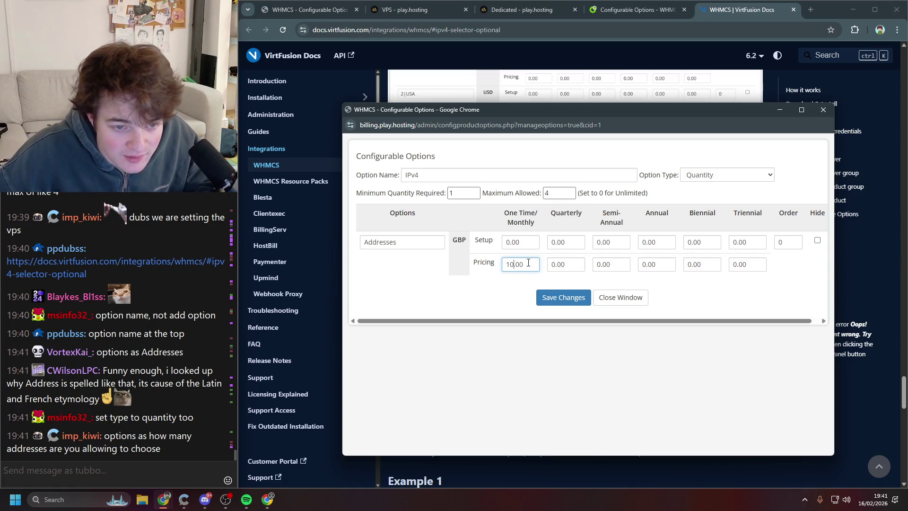
click(569, 304)
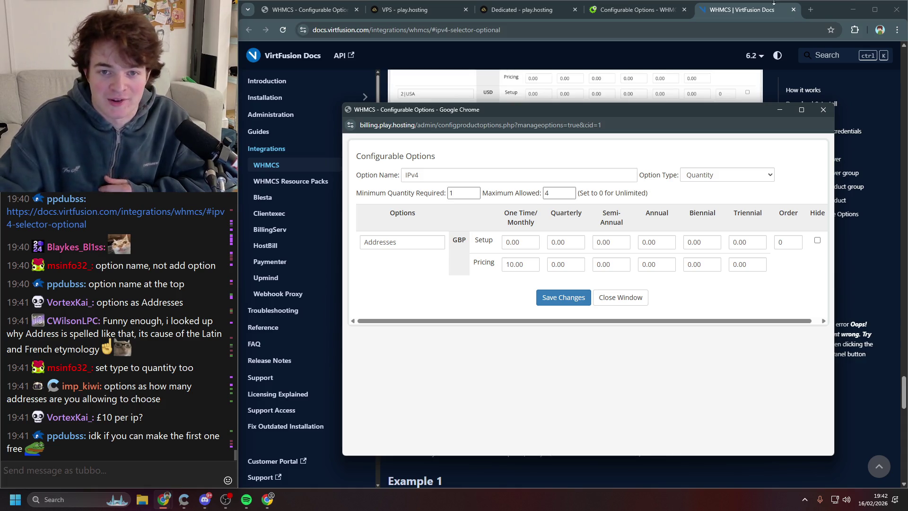
click(813, 9)
Step: Search for PebbleHost and browse to its Max VPS hosting plans
text(pebble hosty)
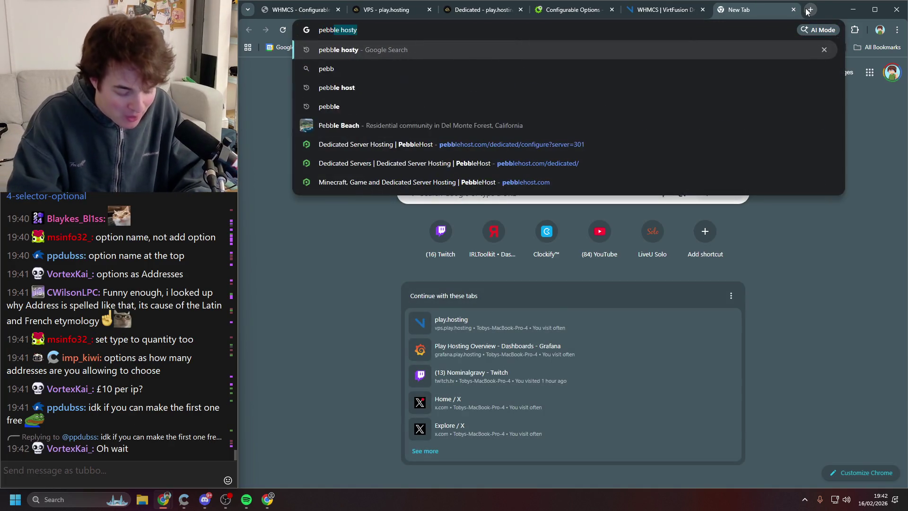
key(Return)
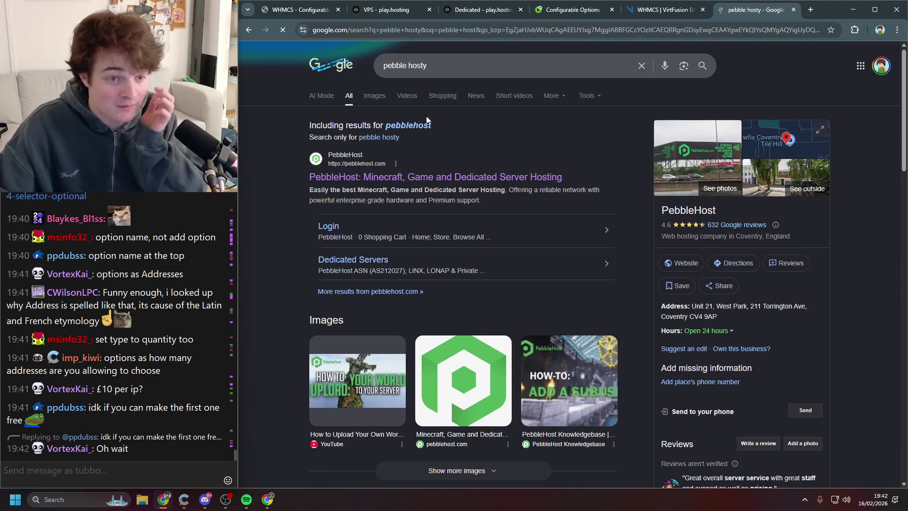
click(396, 179)
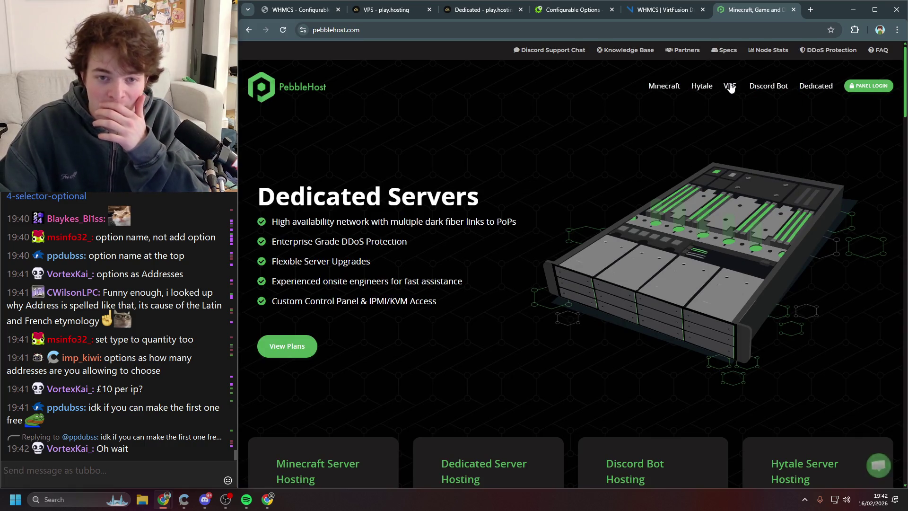
click(652, 86)
mouse_move(734, 149)
scroll(680, 300, down, 10)
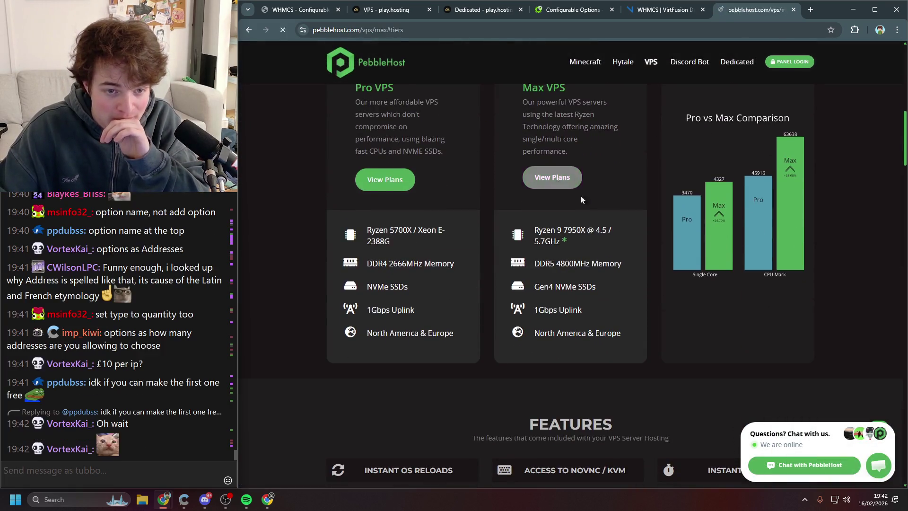
click(548, 177)
Step: Start an order for the PebbleHost Max-4 VPS plan
scroll(658, 291, down, 3)
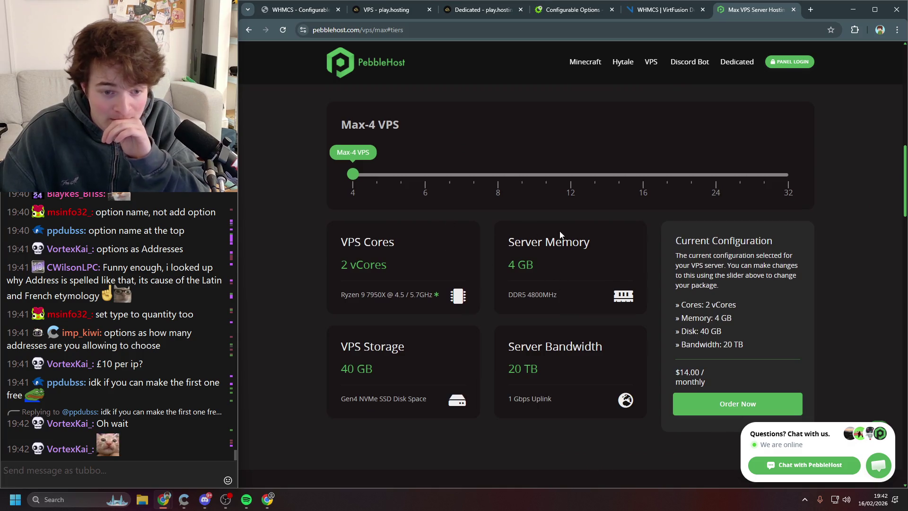
scroll(712, 383, down, 5)
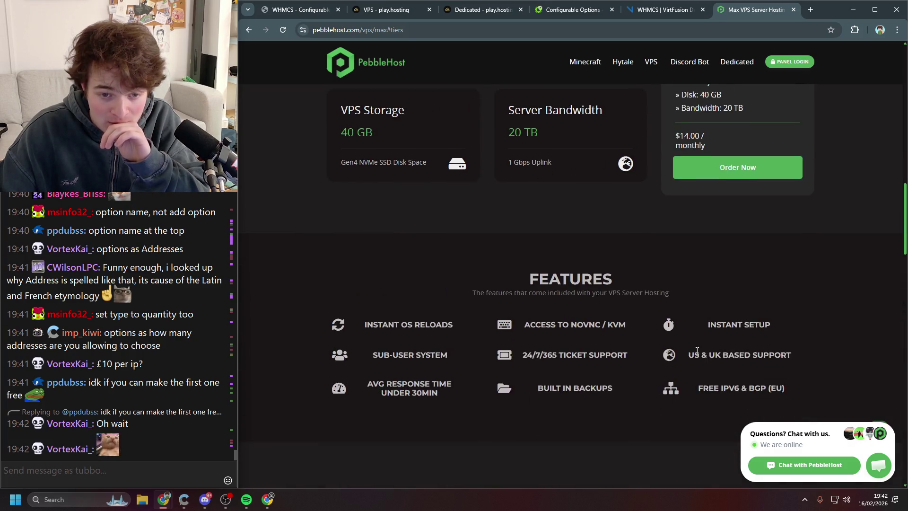
scroll(414, 217, up, 6)
mouse_move(354, 221)
mouse_down()
mouse_move(722, 227)
mouse_move(381, 229)
mouse_move(668, 230)
mouse_move(493, 236)
mouse_move(790, 234)
mouse_move(336, 263)
mouse_up()
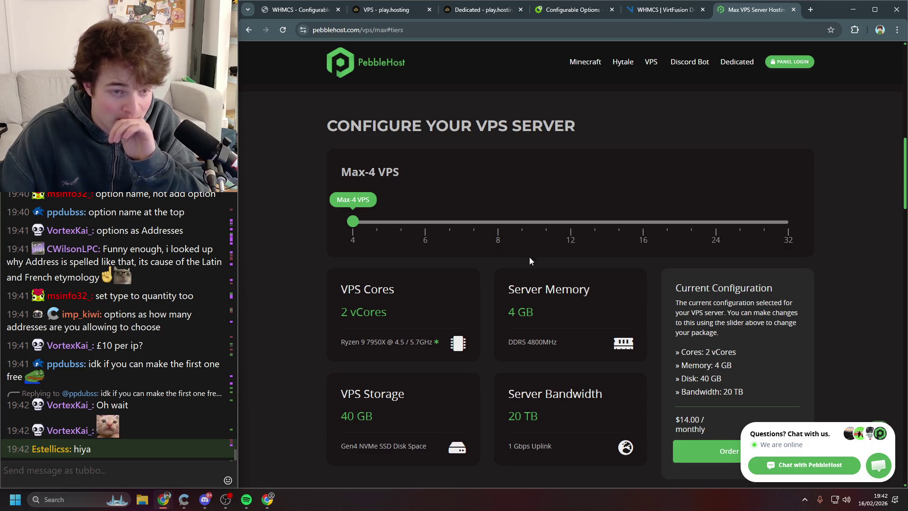
scroll(568, 293, down, 2)
click(710, 357)
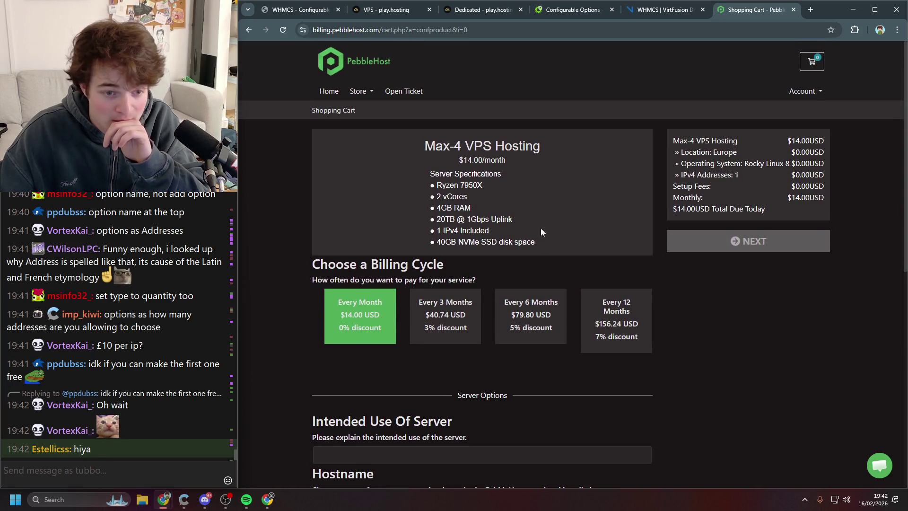
scroll(475, 298, down, 5)
scroll(481, 325, down, 2)
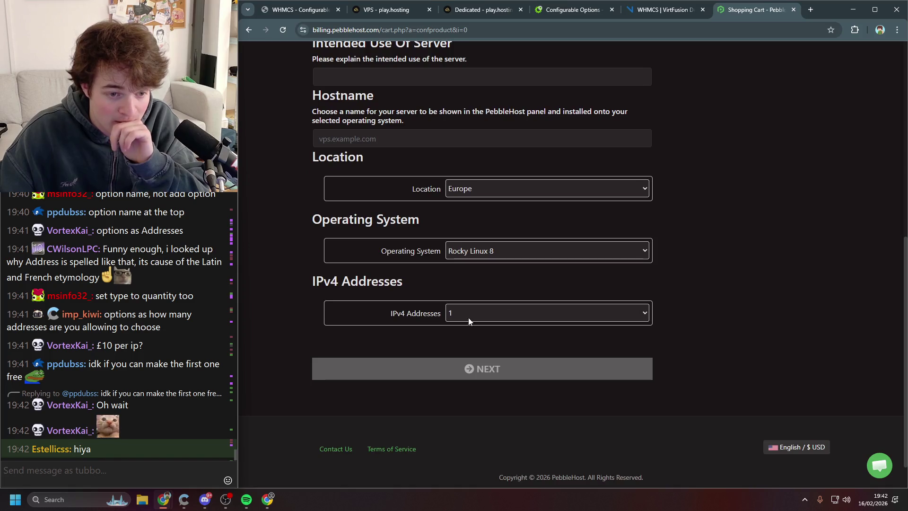
Step: Compare the cart's IPv4 Addresses dropdown prices at 2 and 5 addresses, leaving 1
click(471, 314)
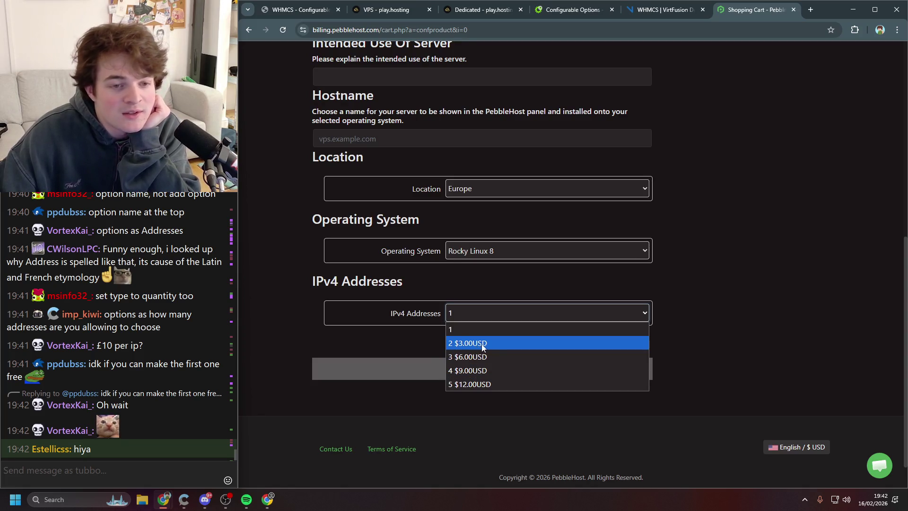
click(660, 277)
click(546, 313)
click(495, 343)
click(503, 311)
key(Down)
key(Down)
key(Down)
key(Return)
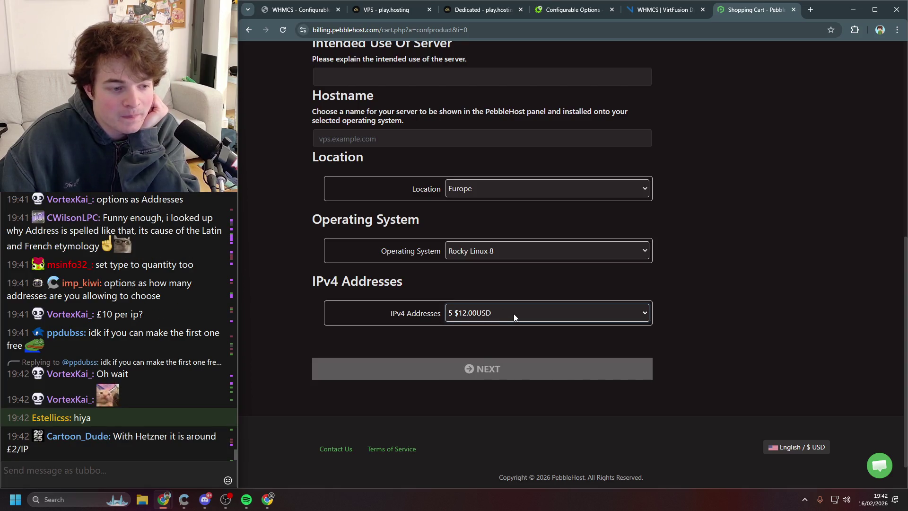
click(514, 314)
click(479, 330)
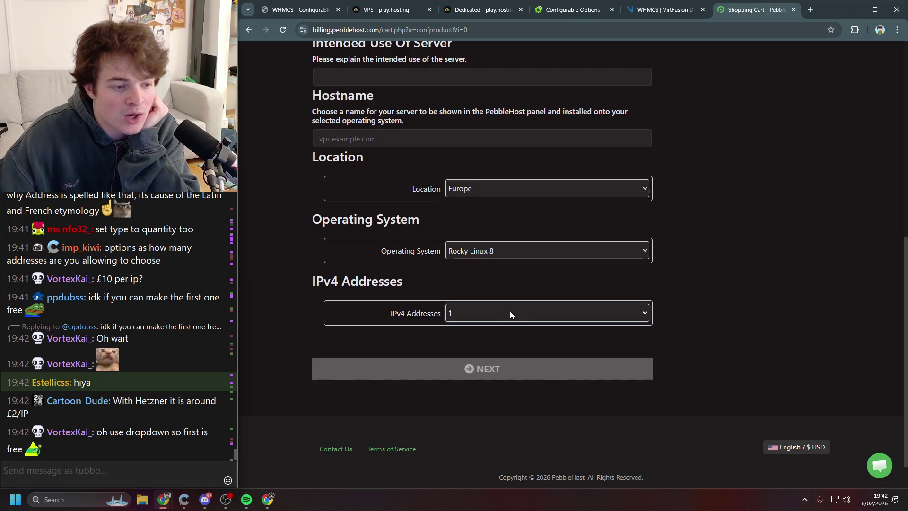
click(507, 312)
click(509, 316)
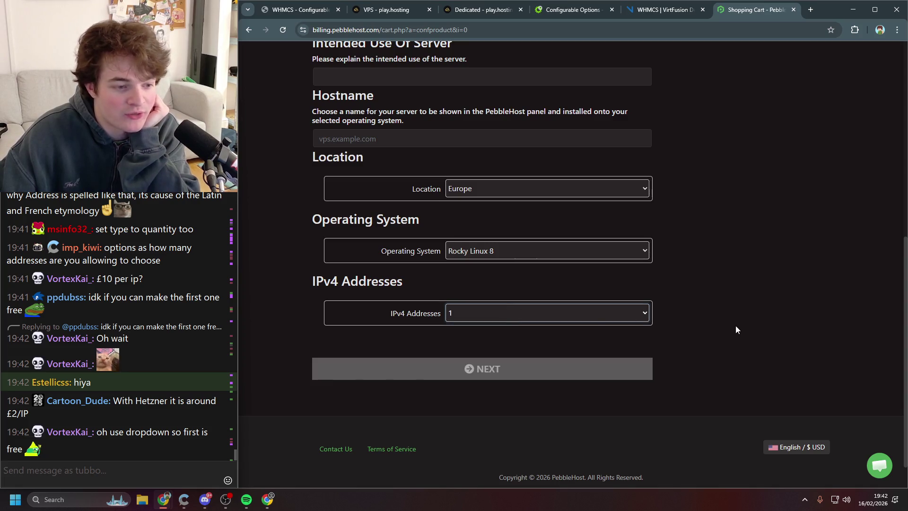
Step: Close the PebbleHost cart and return to the play.hosting Dedicated store page
scroll(692, 336, up, 8)
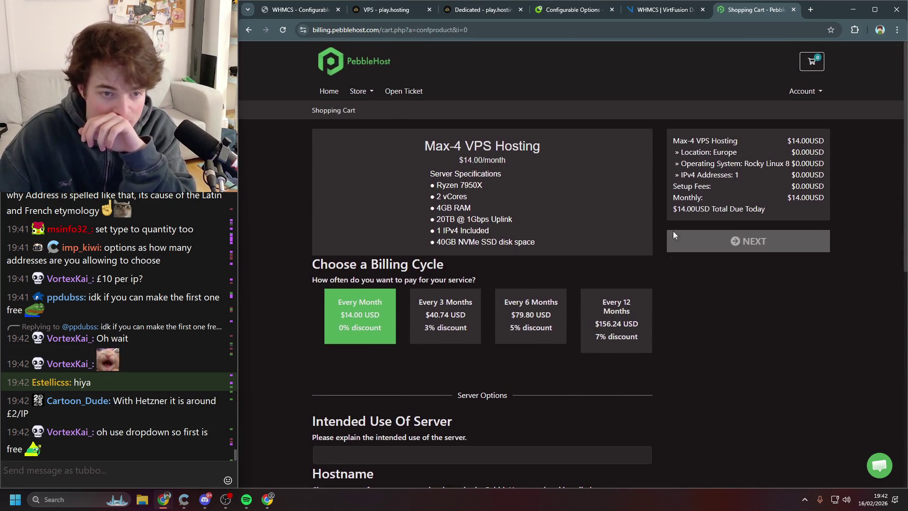
click(793, 10)
click(654, 10)
click(521, 9)
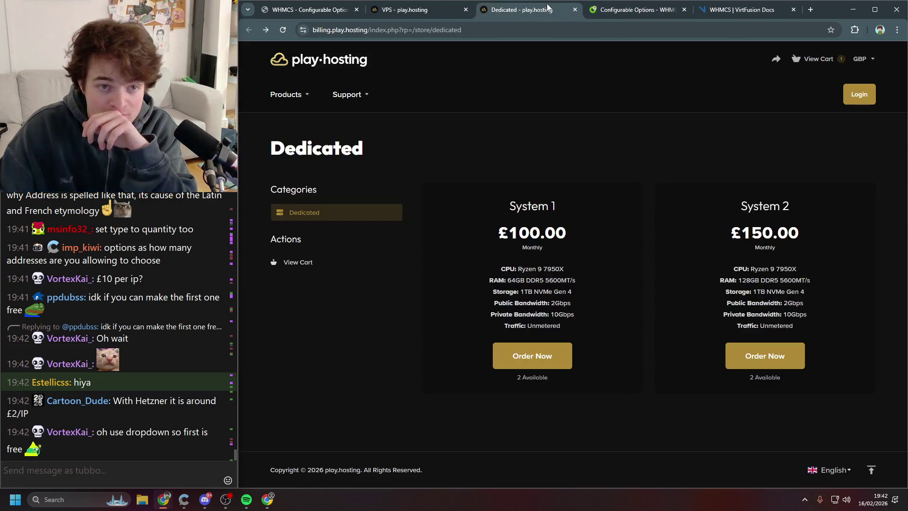
Step: Lower the Addresses monthly price from 10.00 to 3.00 and save the IPv4 option as Dropdown
key(ctrl+1)
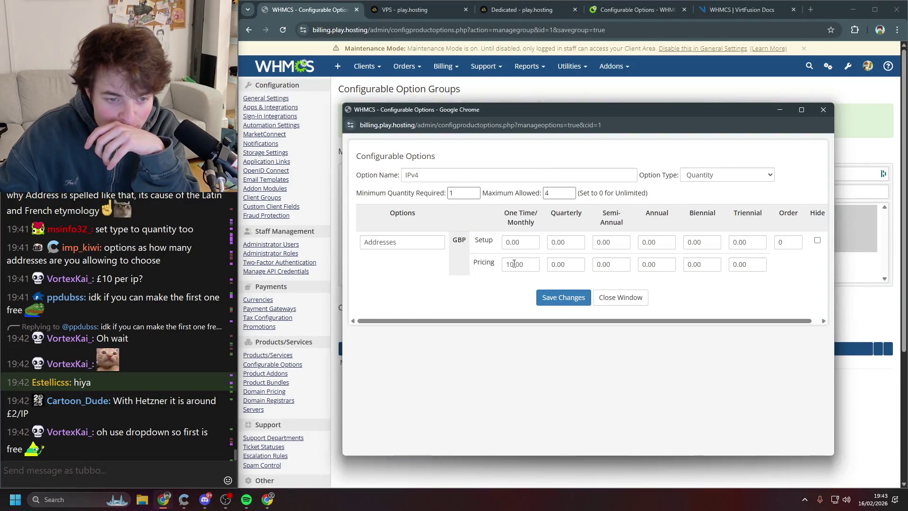
click(514, 264)
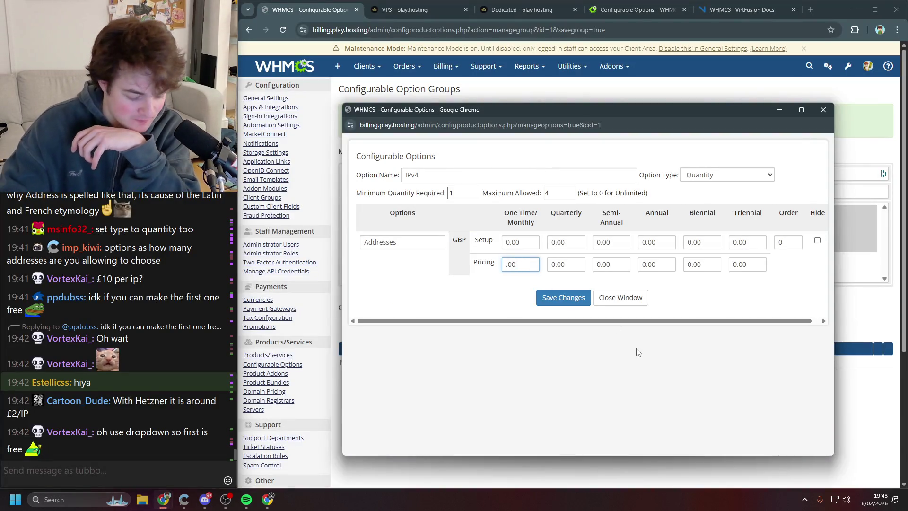
key(BackSpace)
text(3)
click(504, 308)
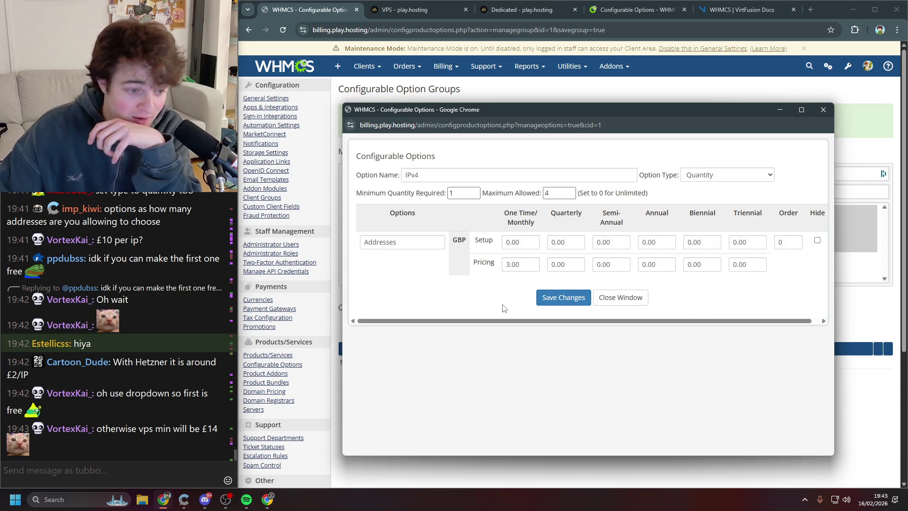
click(690, 175)
click(728, 190)
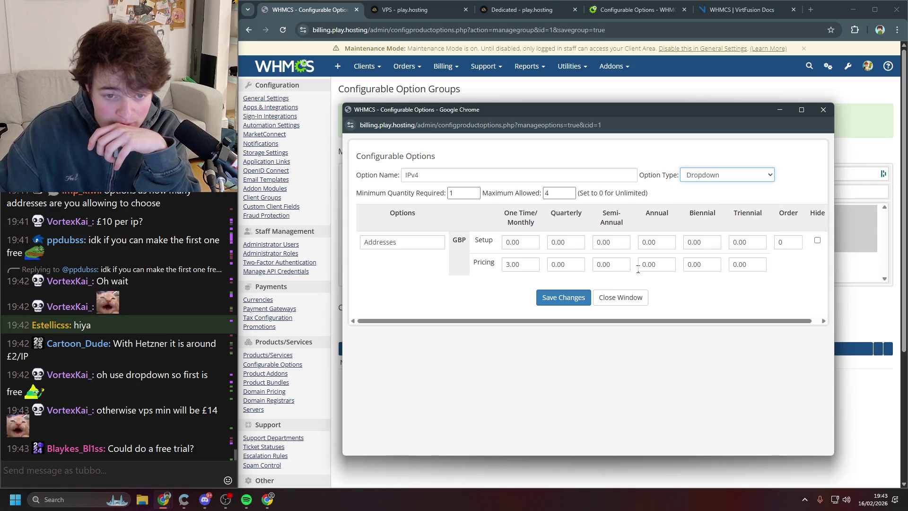
click(573, 303)
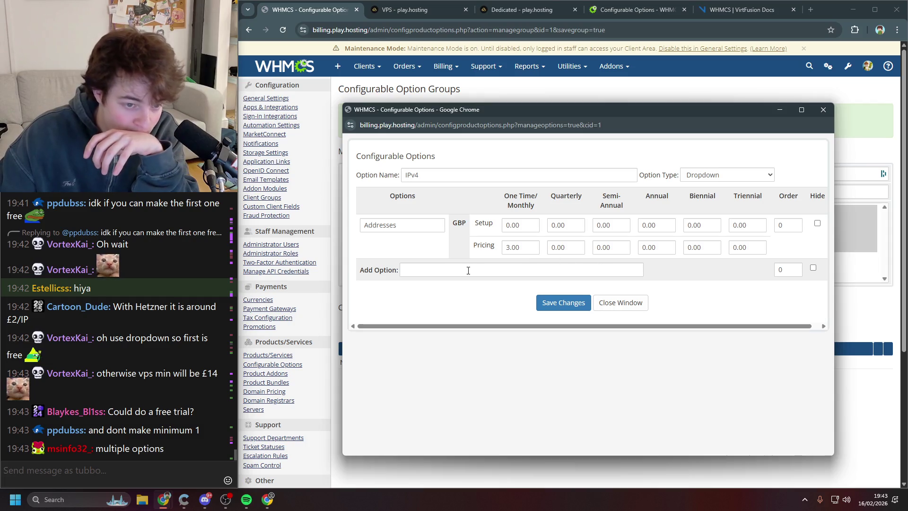
Step: Rename the first IPv4 choice to '1' and add choices 2, 3 and 4
double_click(423, 225)
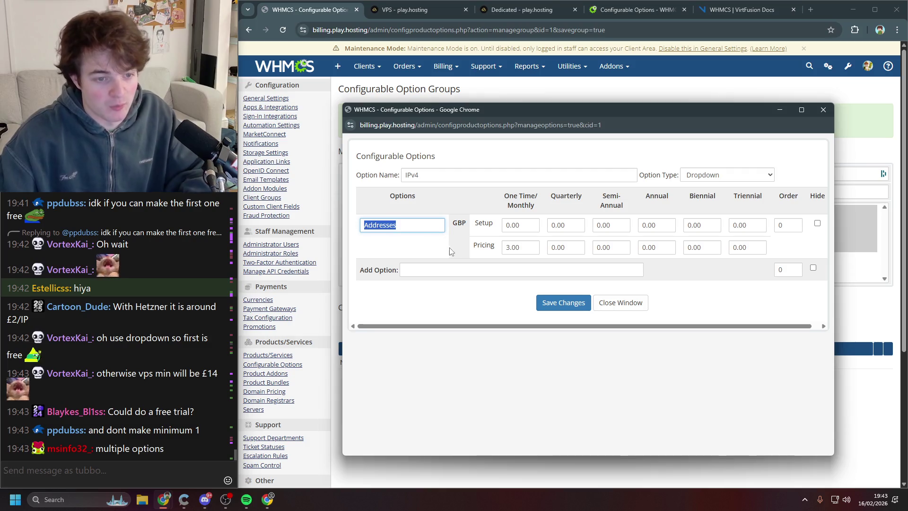
text(1)
click(563, 303)
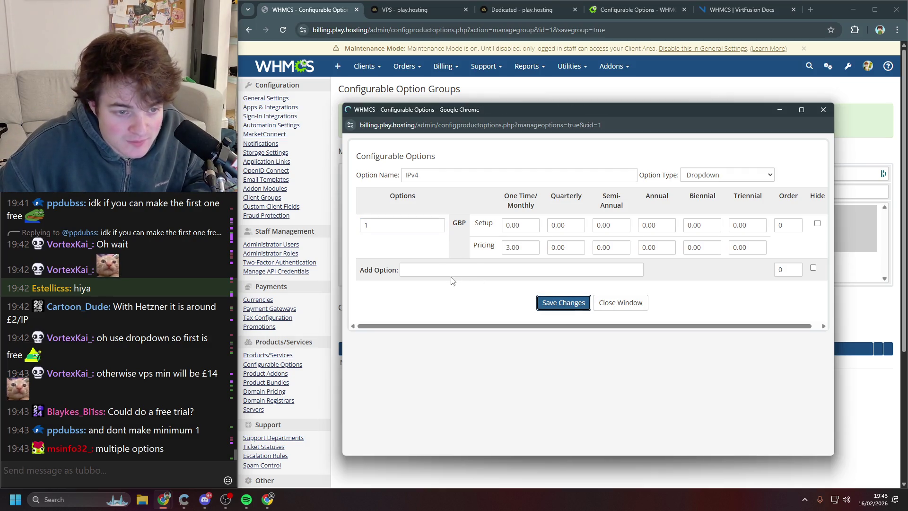
click(428, 271)
text(2)
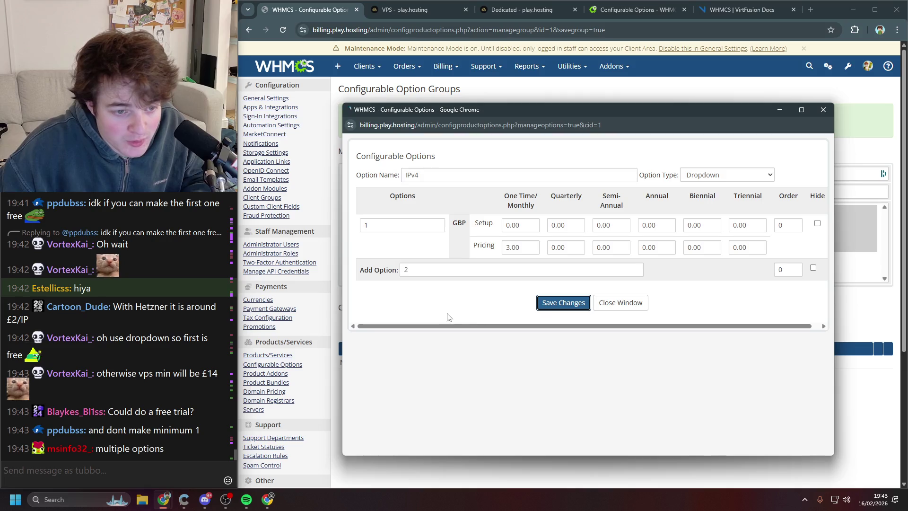
click(428, 315)
text(3)
click(563, 347)
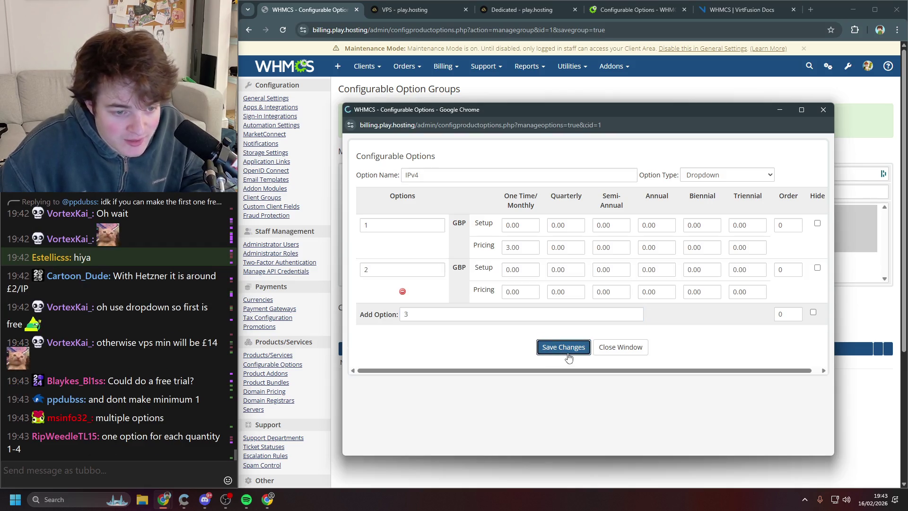
click(468, 359)
text(4)
click(562, 400)
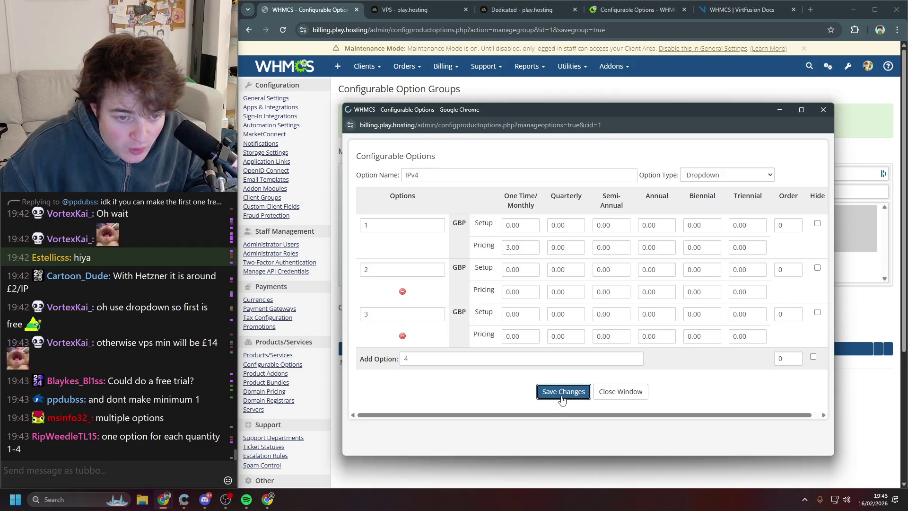
Step: Price choices 1–4 at 0.00, 3.00, 6.00 and 9.00 monthly, then save the option and group
click(511, 250)
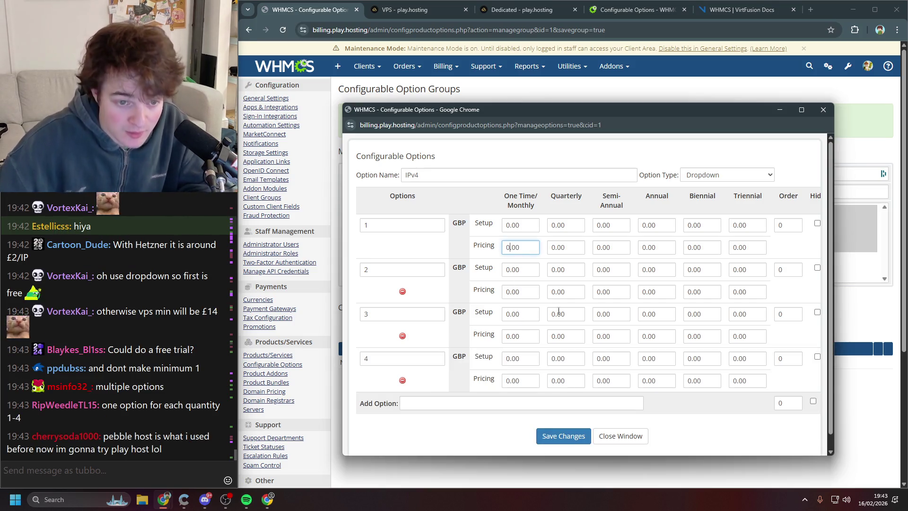
click(510, 271)
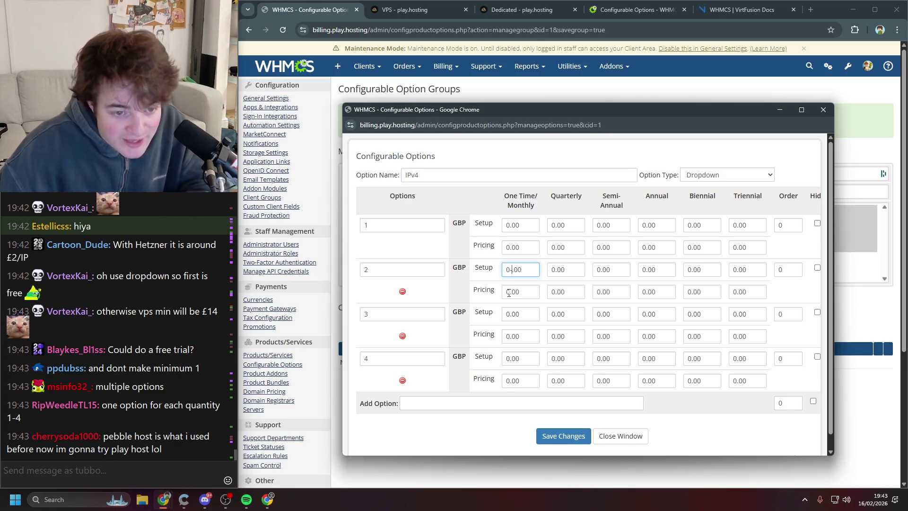
click(509, 292)
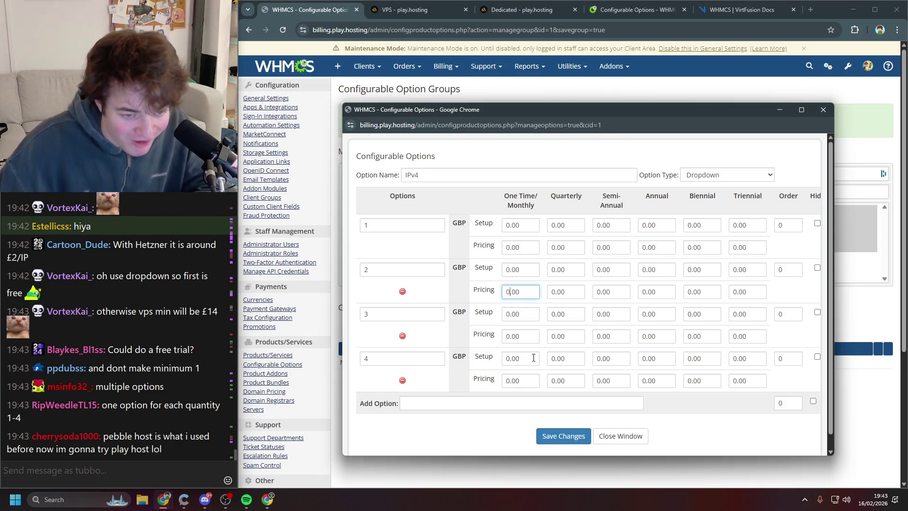
click(510, 336)
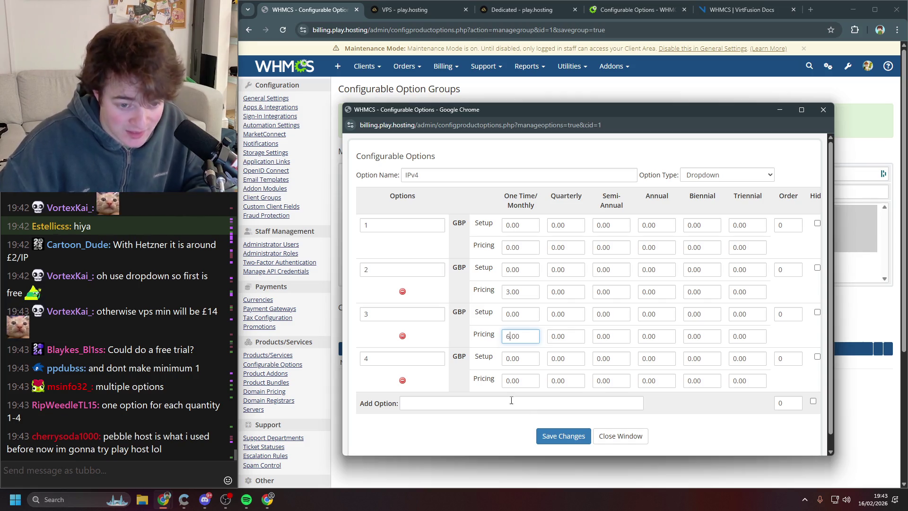
scroll(518, 394, down, 1)
click(513, 366)
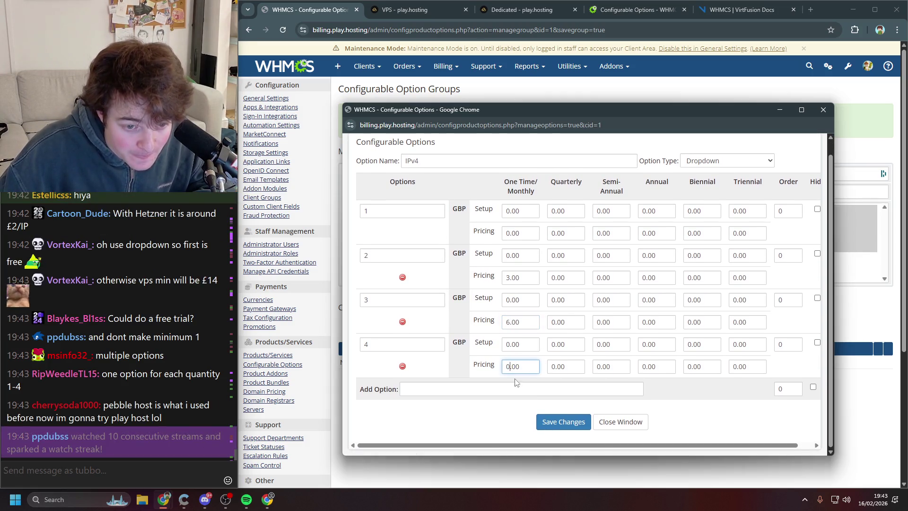
click(466, 409)
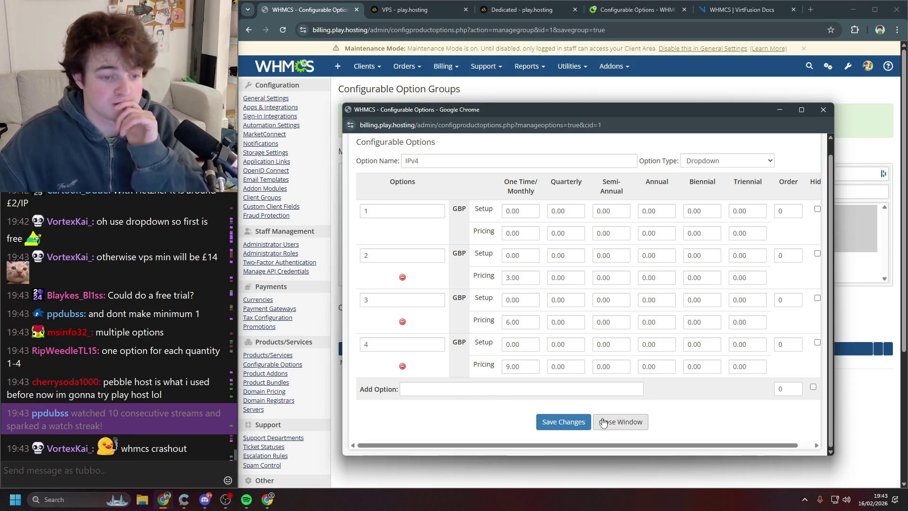
click(565, 421)
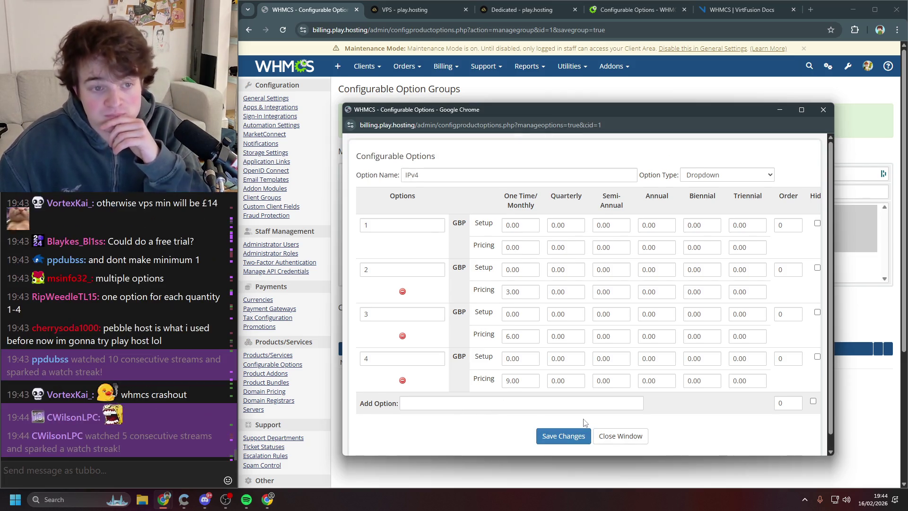
click(823, 109)
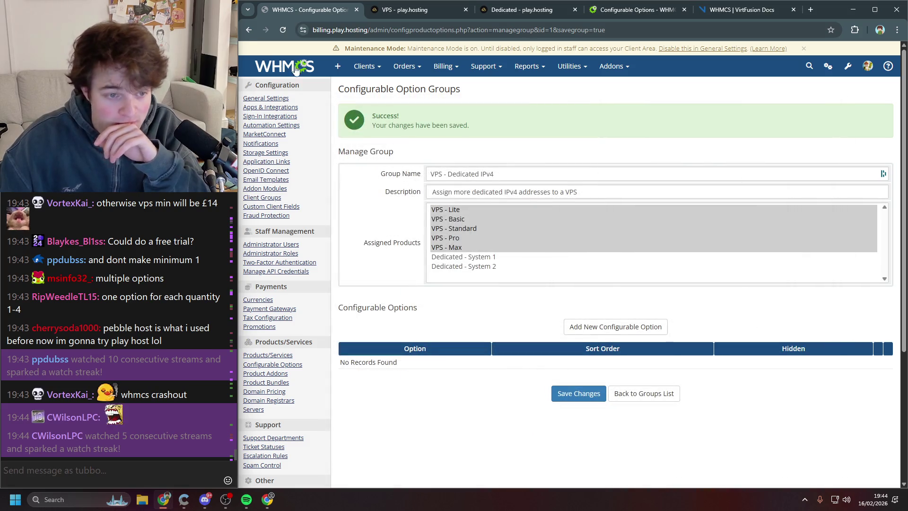
click(283, 30)
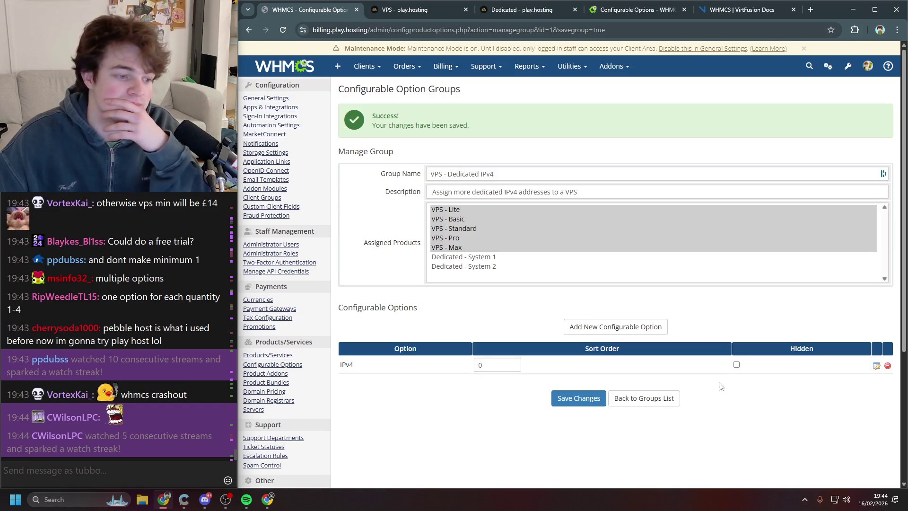
click(381, 8)
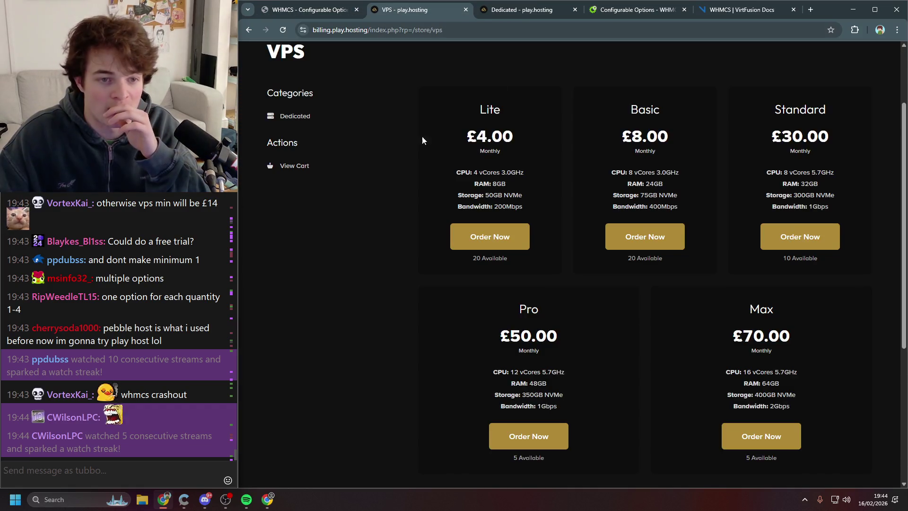
Step: Reload the VPS store and open the VPS - Lite configure page, trying 4 IPv4 addresses, then 1
click(284, 29)
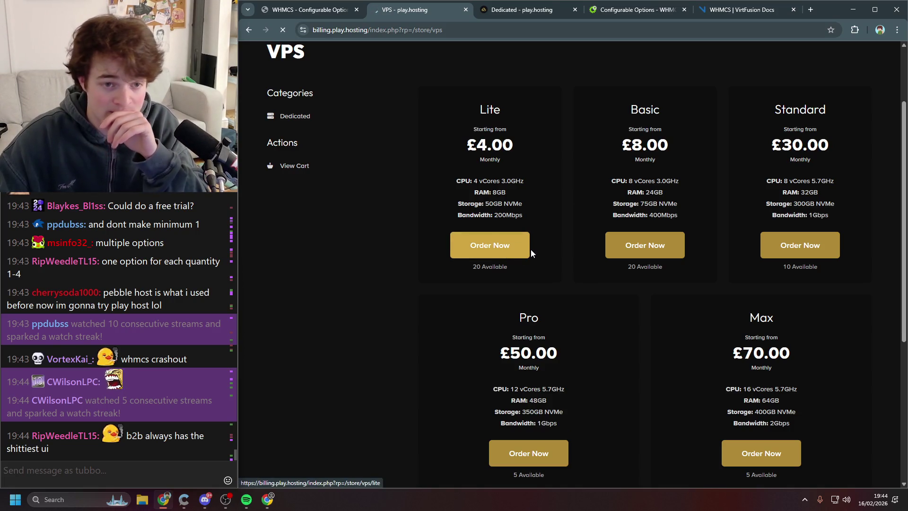
click(531, 251)
click(502, 356)
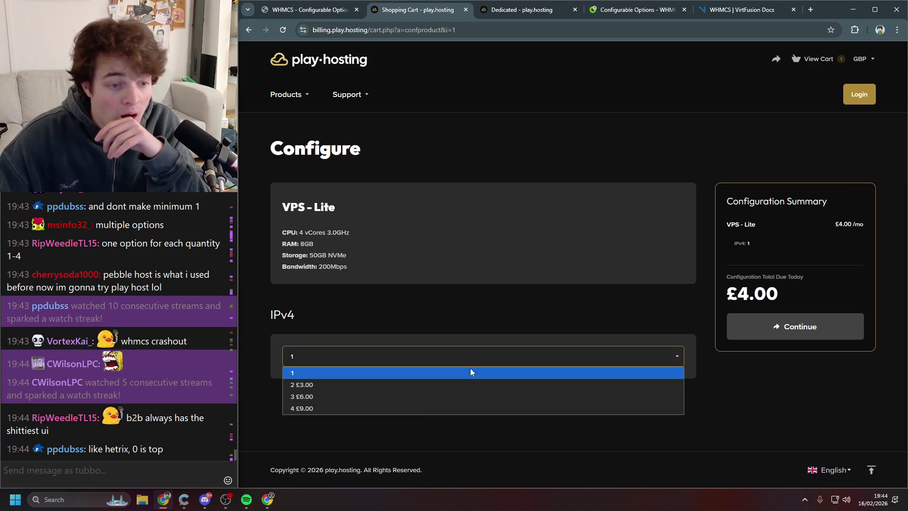
click(405, 411)
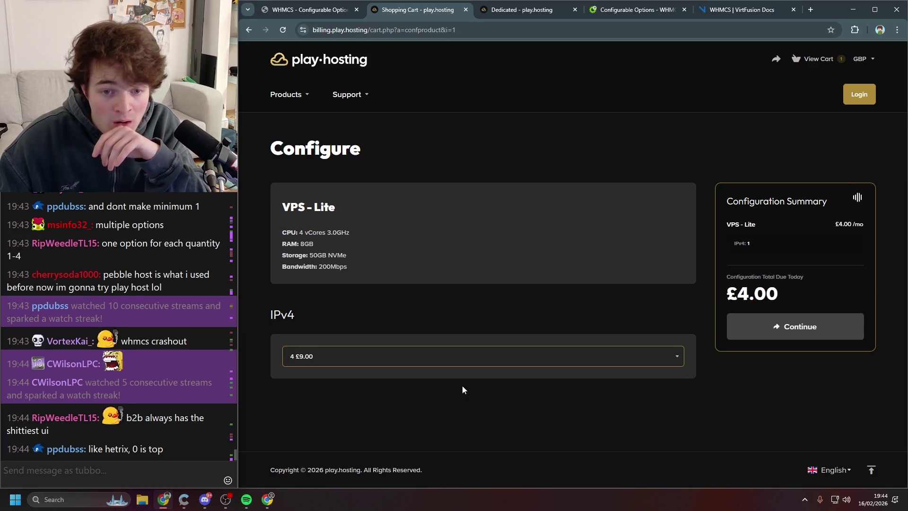
click(484, 363)
click(393, 374)
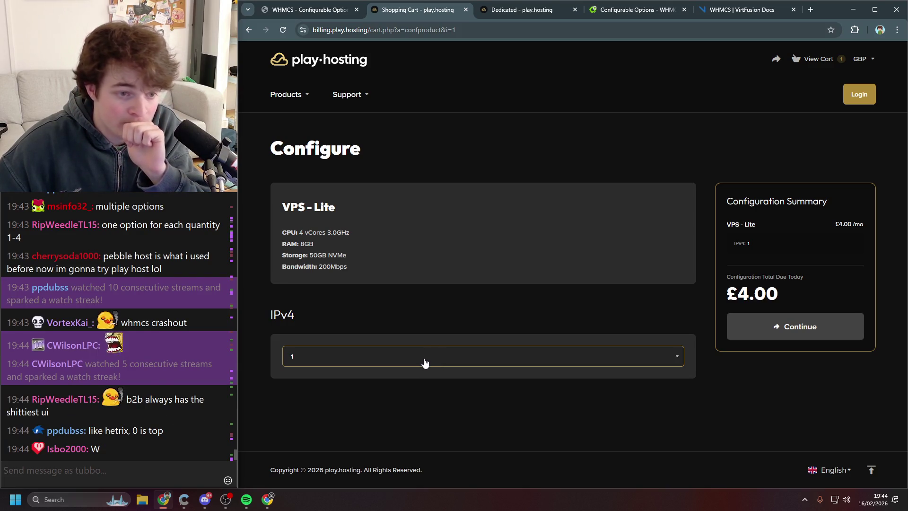
Step: Step the IPv4 selector through 2 (£3.00), 3 (£6.00) and 4 (£9.00), then back to 1
click(424, 362)
click(385, 381)
click(373, 360)
click(363, 394)
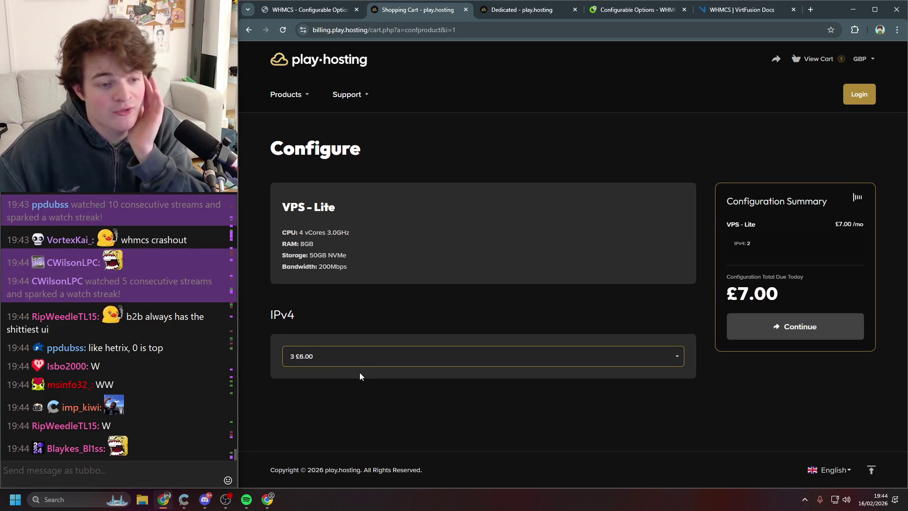
click(365, 363)
click(360, 406)
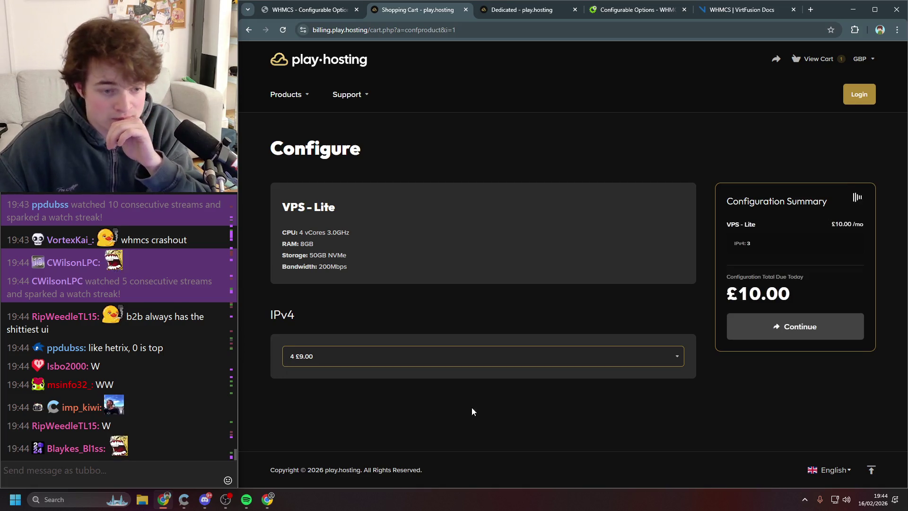
click(388, 365)
click(343, 372)
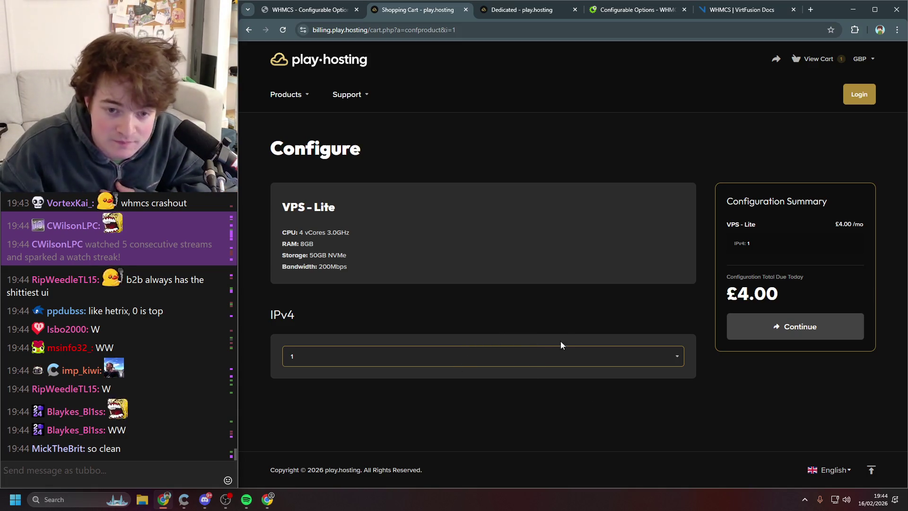
Step: Recheck 4 addresses, leave 1 selected, and return to the WHMCS option group admin page
click(450, 366)
click(405, 408)
click(395, 361)
click(365, 374)
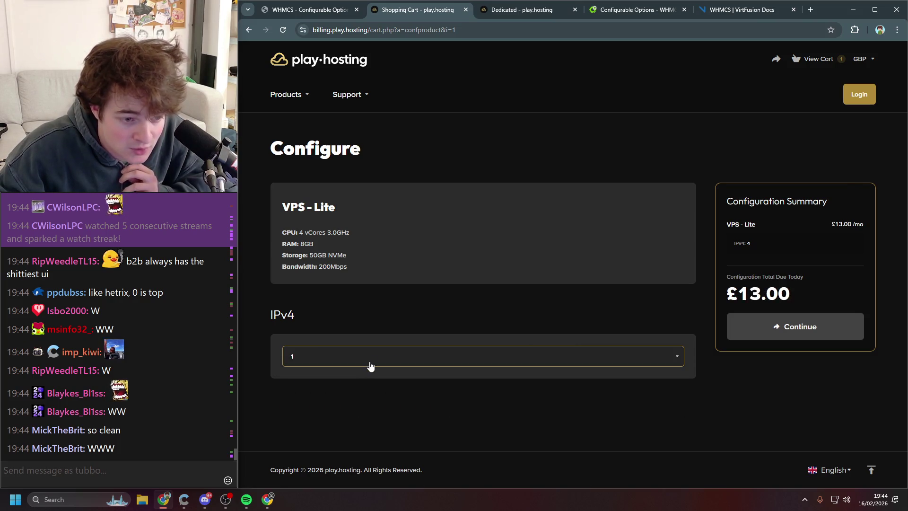
click(312, 357)
click(310, 372)
click(521, 9)
click(451, 14)
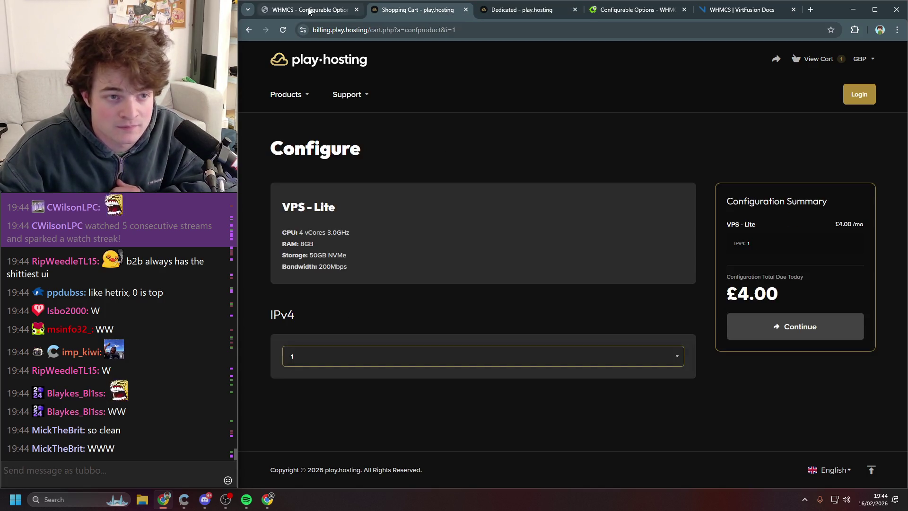
key(ctrl+Page_Up)
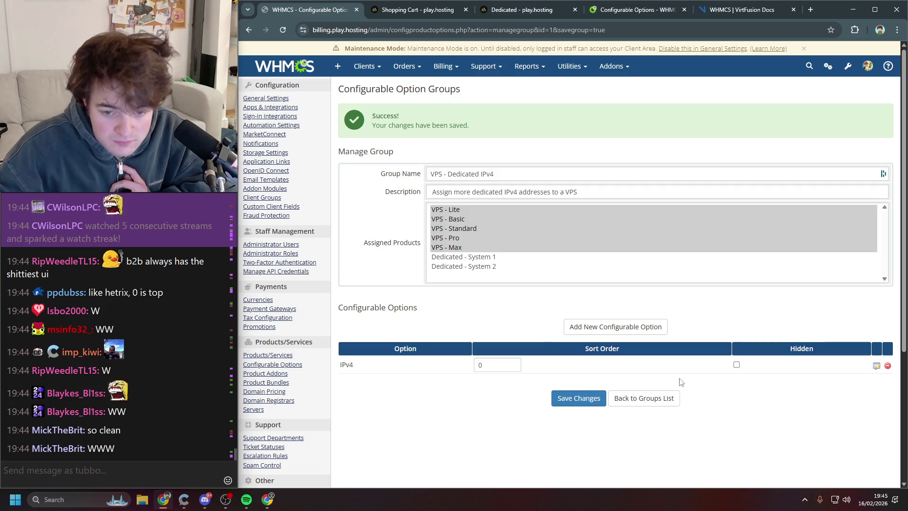
Step: Add a fifth IPv4 option priced at 12.00 monthly and save it
click(877, 365)
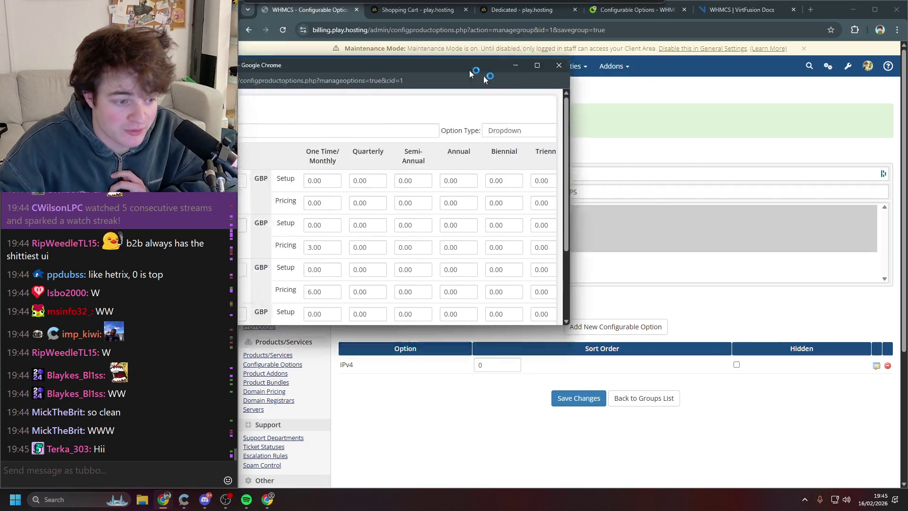
scroll(503, 311, down, 5)
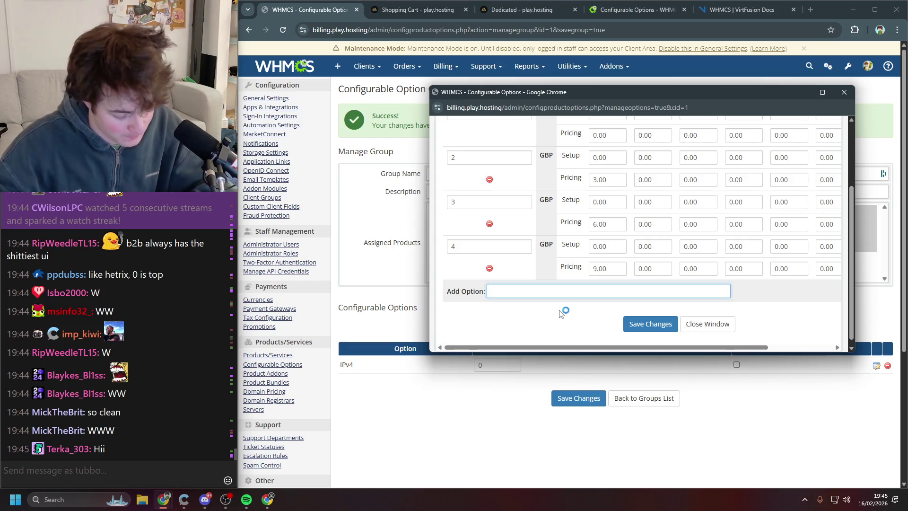
key(Return)
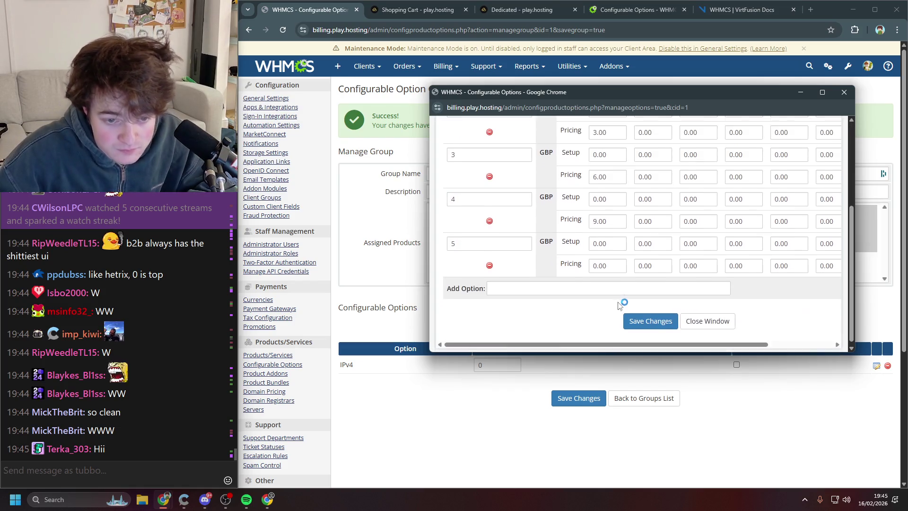
double_click(596, 263)
text(12)
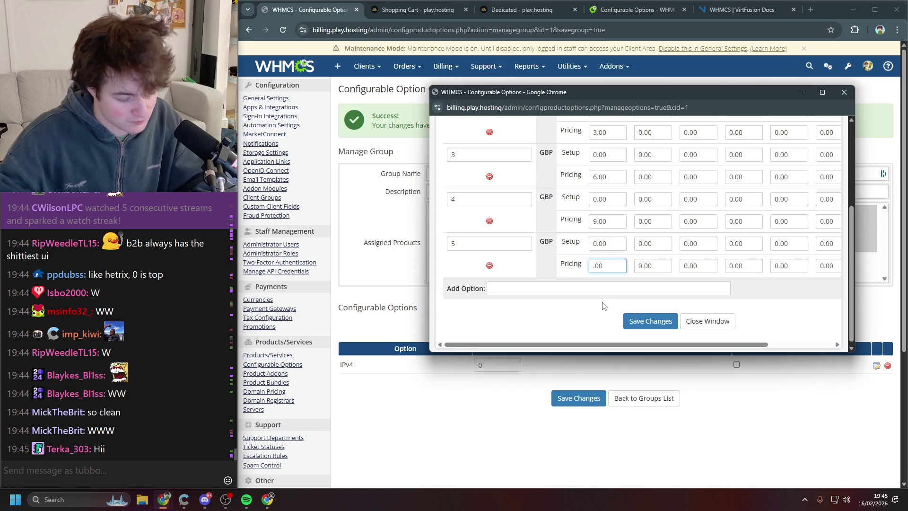
click(634, 320)
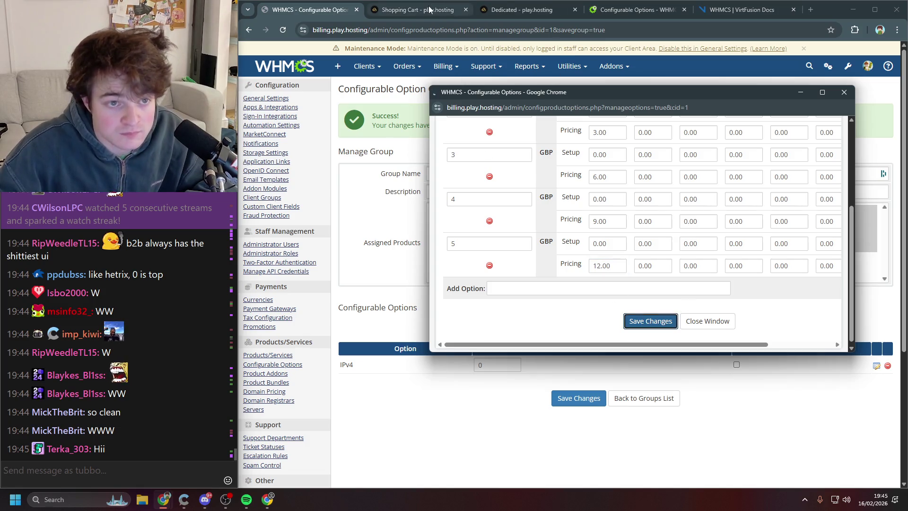
Step: Review the numbered IPv4 choices on the storefront, then return to the Configurable Options editor
click(392, 11)
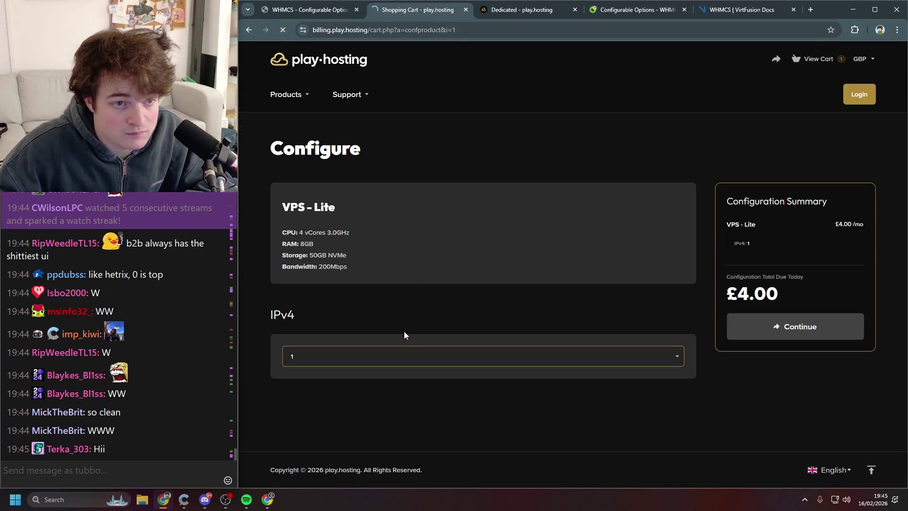
click(362, 359)
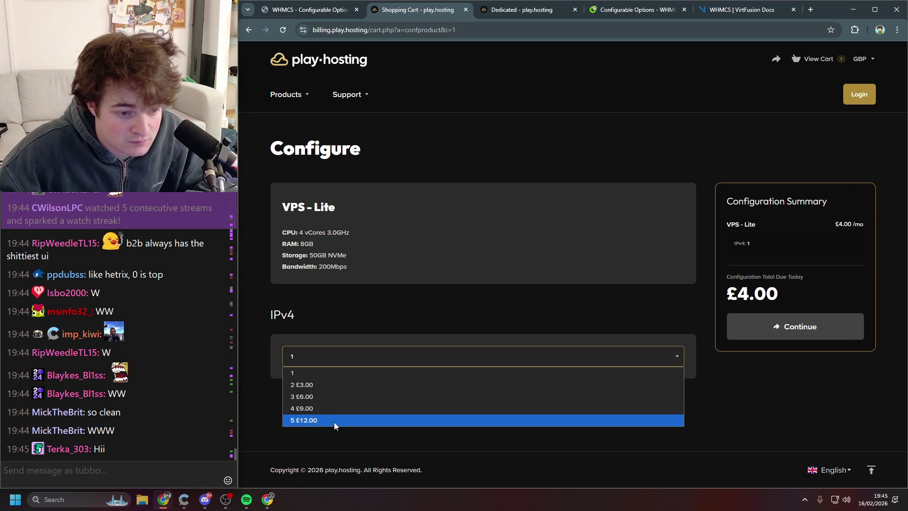
click(330, 440)
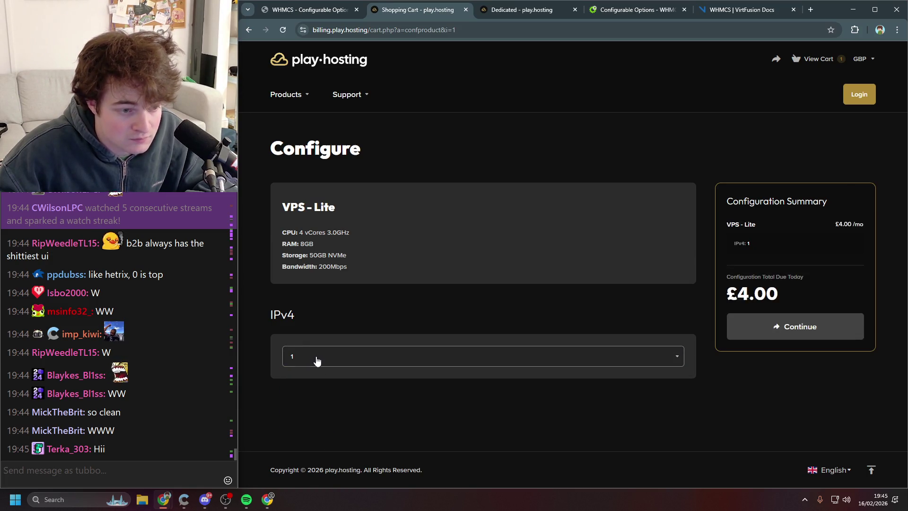
click(340, 355)
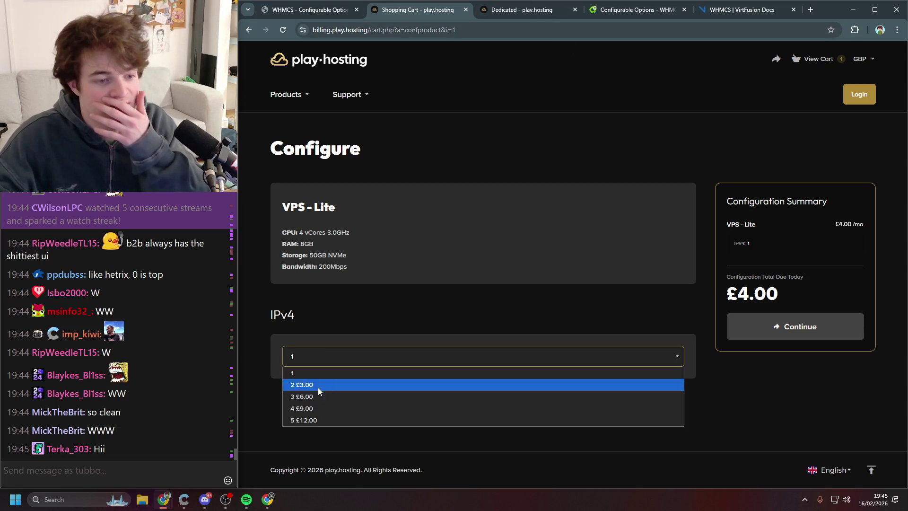
click(267, 411)
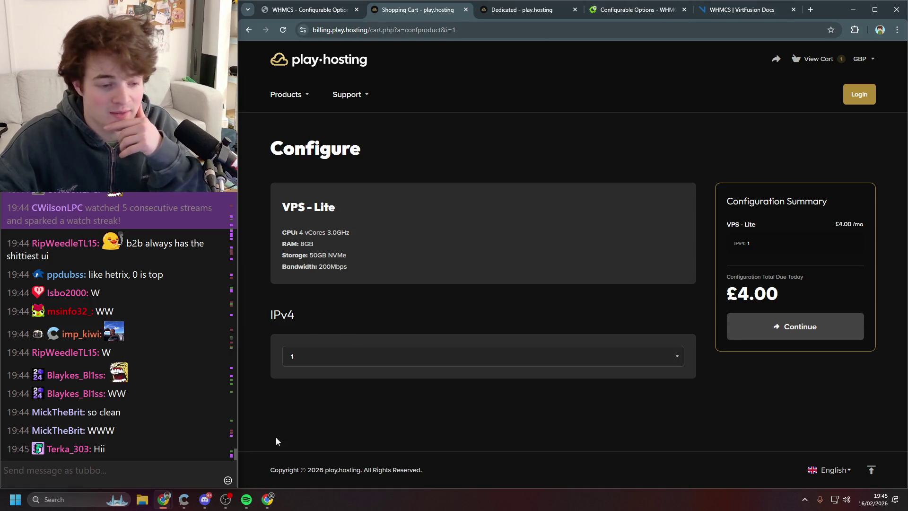
mouse_move(164, 500)
click(202, 454)
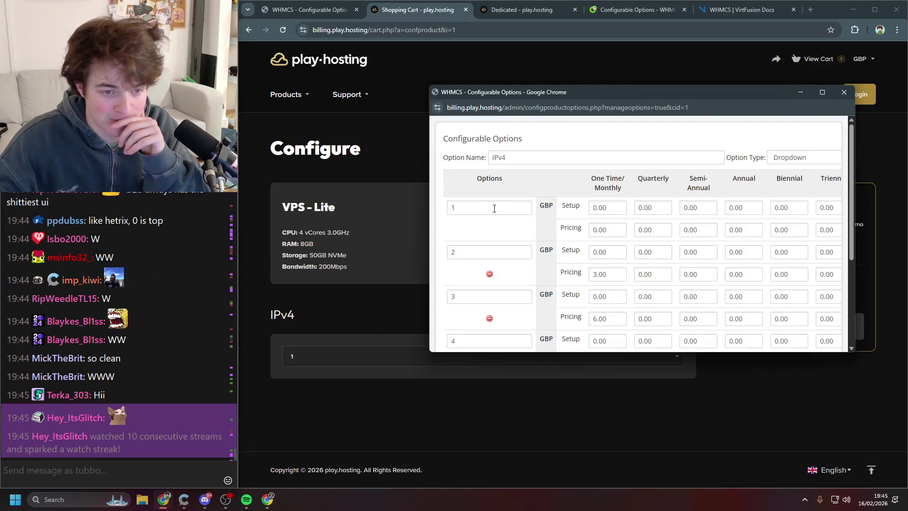
Step: Add 'IPv4' to each of the IPv4 option names
text(IPv)
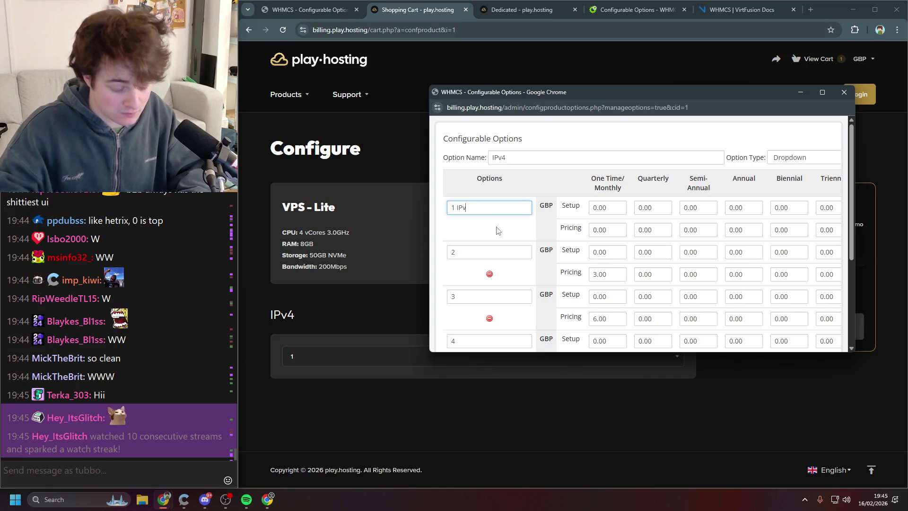
text(4)
click(468, 251)
drag(471, 208, 462, 209)
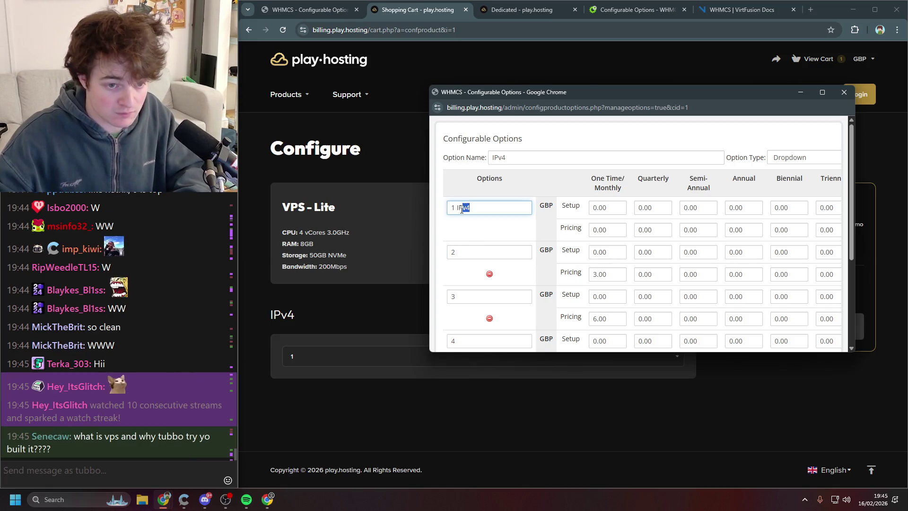
click(471, 252)
text(IPv4)
click(469, 296)
text(IPv4)
scroll(470, 307, down, 1)
click(469, 292)
text(IPv4)
scroll(468, 293, down, 1)
click(468, 291)
scroll(469, 291, up, 3)
Step: Append 'Addresses' to option names 2 through 5
click(485, 250)
text(Addre)
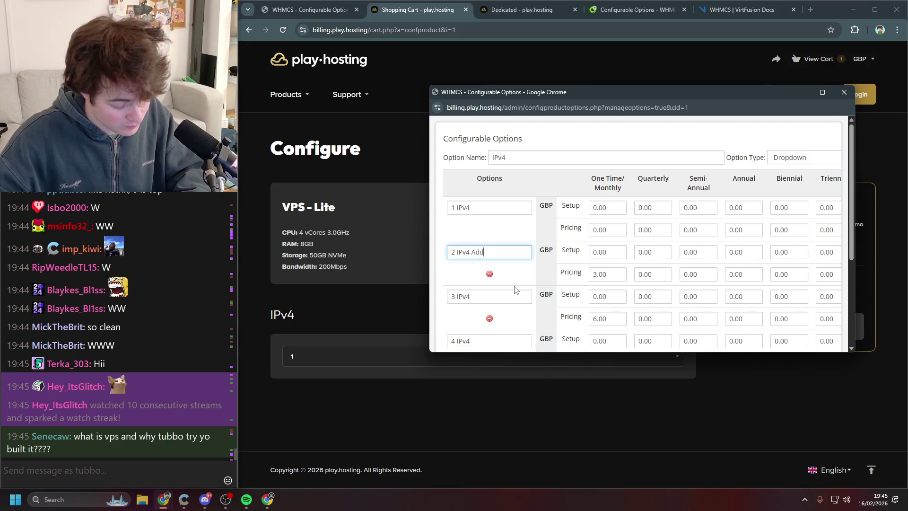
text(sses)
drag(508, 252, 478, 253)
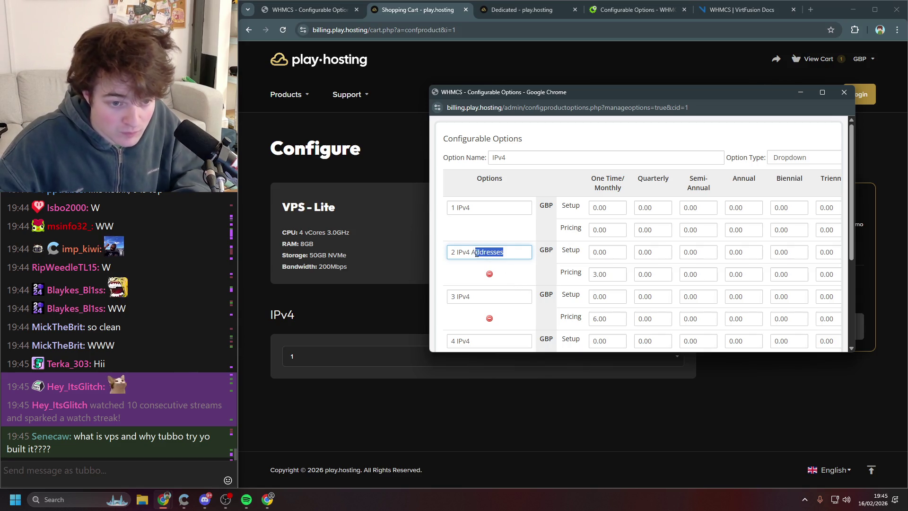
key(ctrl+c)
click(484, 296)
key(ctrl+v)
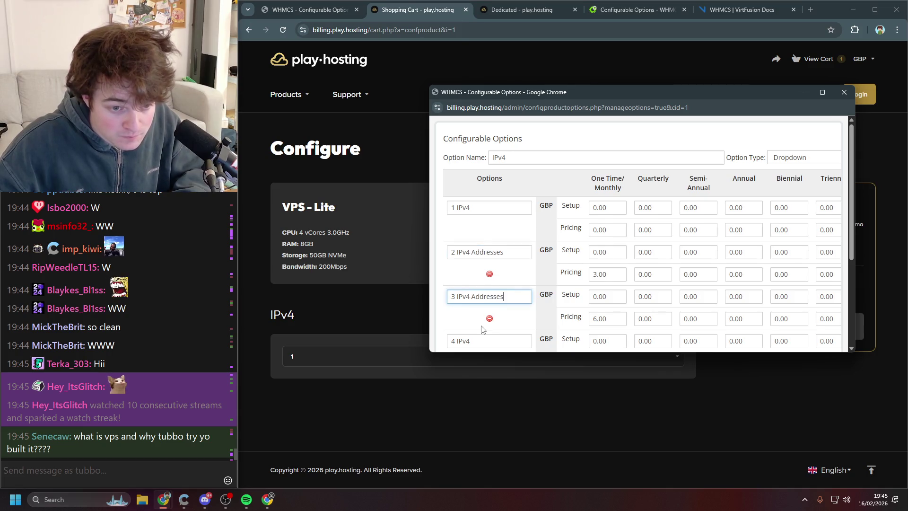
scroll(483, 297, down, 1)
click(480, 292)
key(ctrl+v)
scroll(480, 292, down, 1)
click(479, 291)
key(ctrl+v)
scroll(491, 241, up, 2)
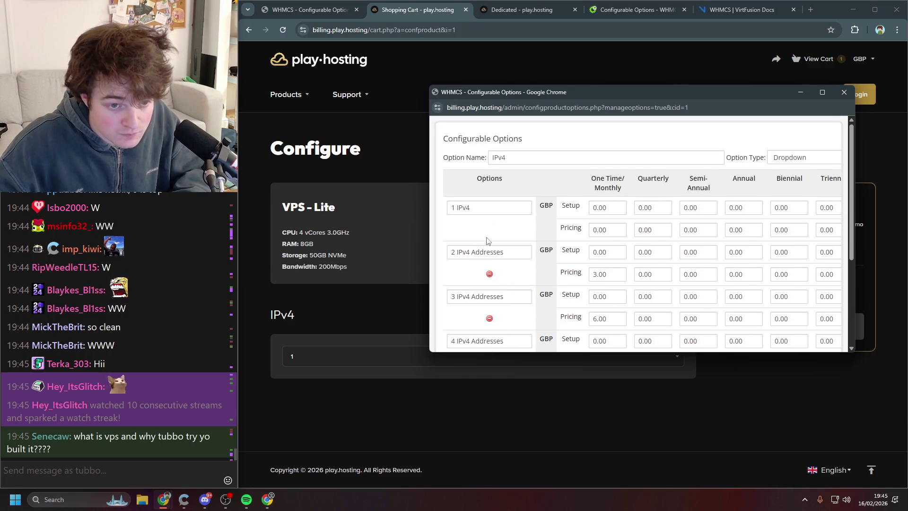
Step: Rename the first option to '1 IPv4 Address (Included)', save, and return to the storefront
click(485, 207)
text(Address)
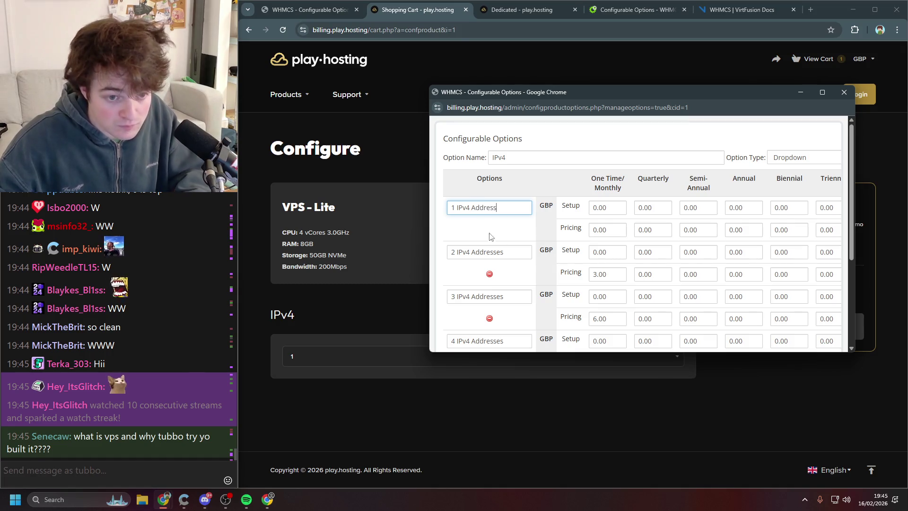
scroll(491, 237, down, 5)
click(650, 320)
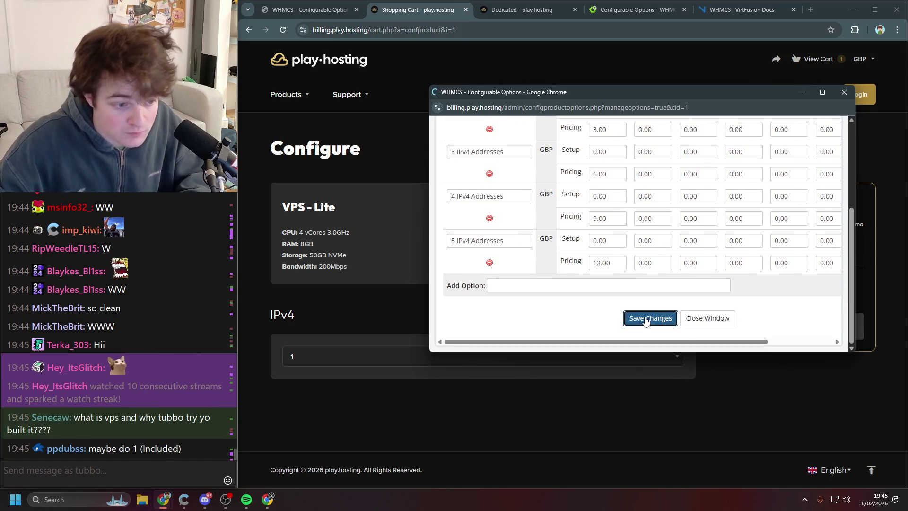
drag(504, 209, 475, 213)
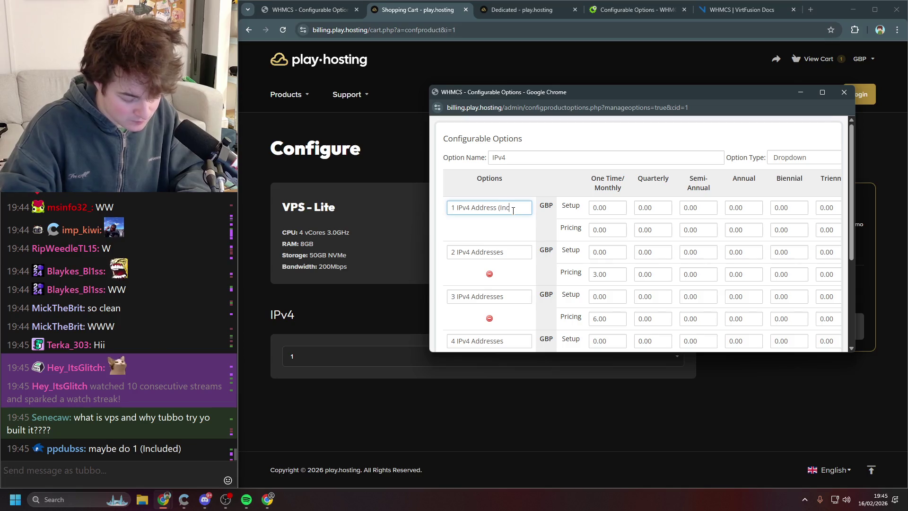
text(ed))
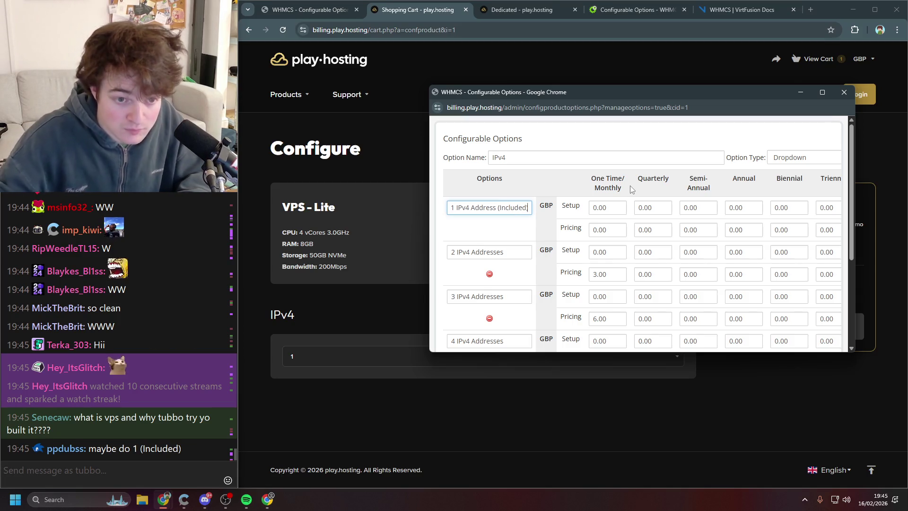
scroll(549, 229, down, 3)
click(650, 322)
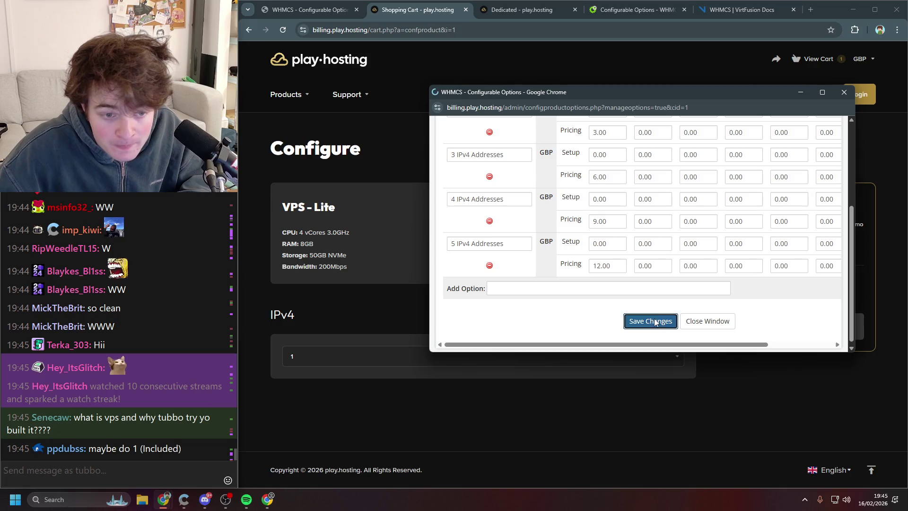
click(615, 75)
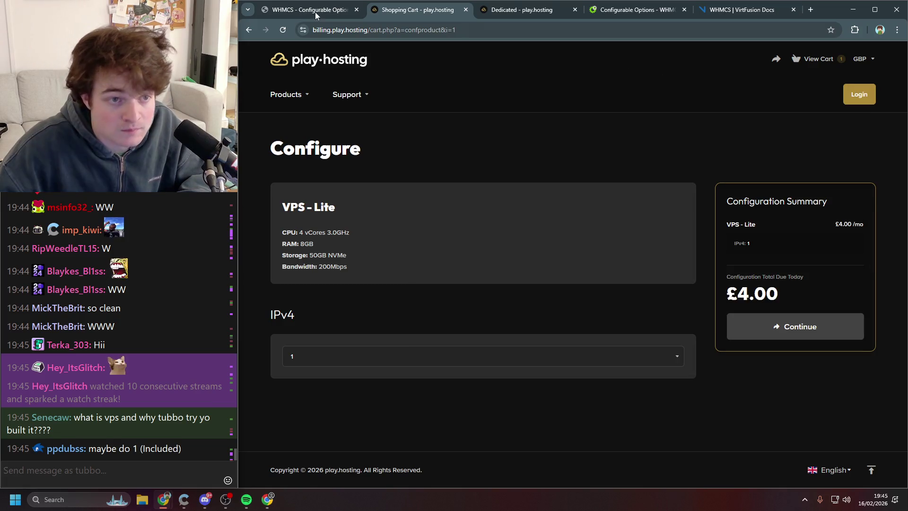
Step: Reload the VPS - Lite configure page and check the renamed IPv4 choices
click(285, 29)
click(385, 358)
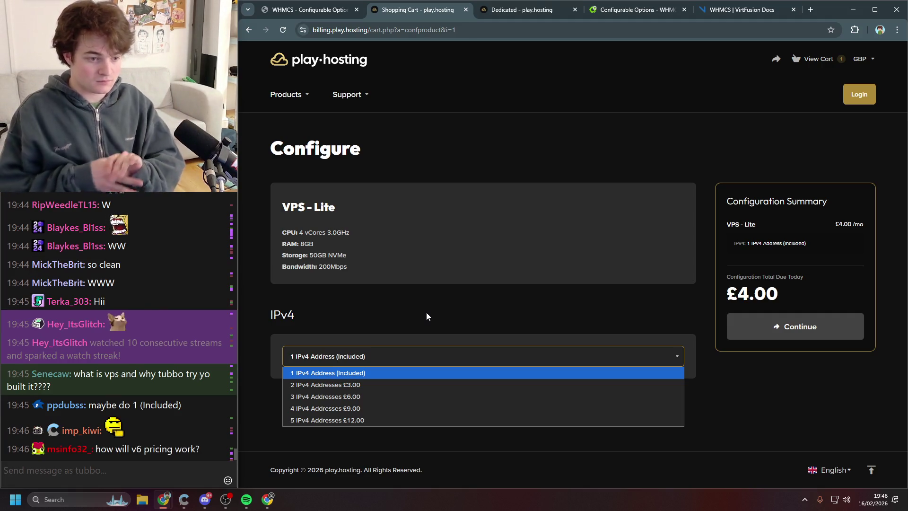
click(426, 312)
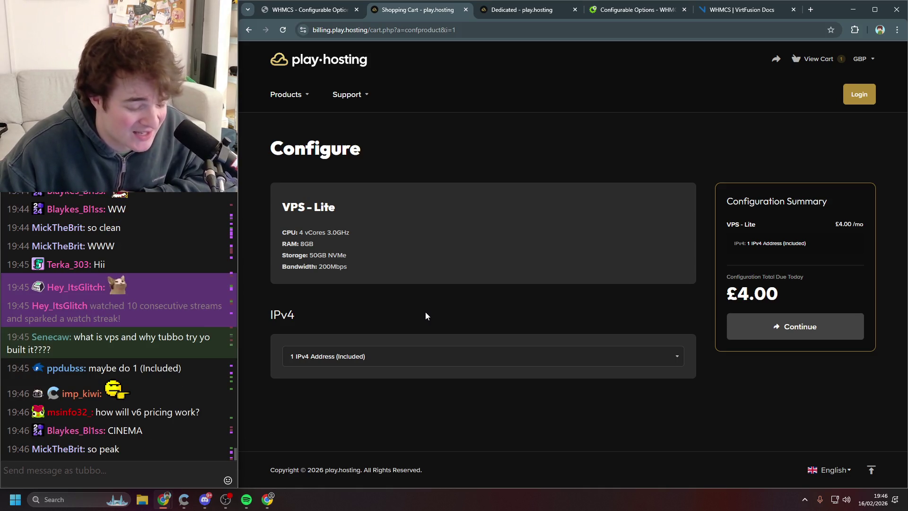
Step: Send '/128' in the stream chat and look over the IPv4 choices again
click(160, 474)
text(/128)
key(Return)
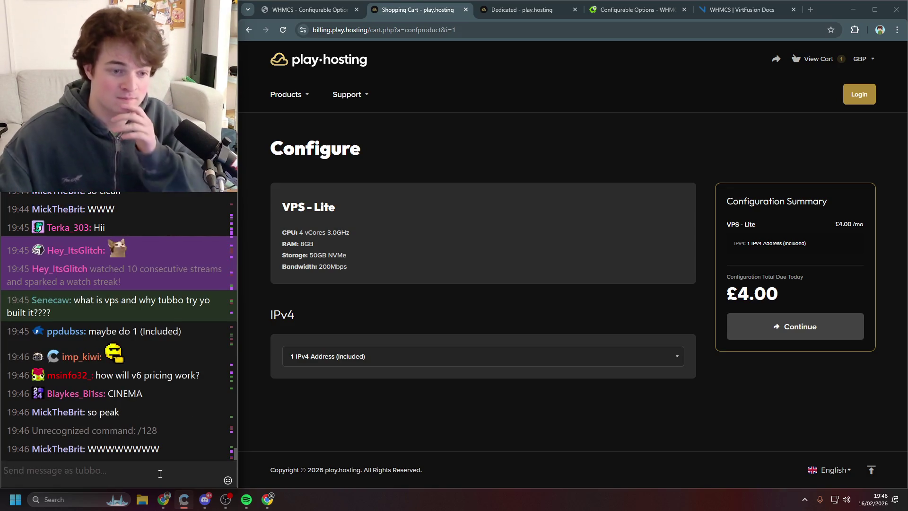
click(363, 362)
click(392, 319)
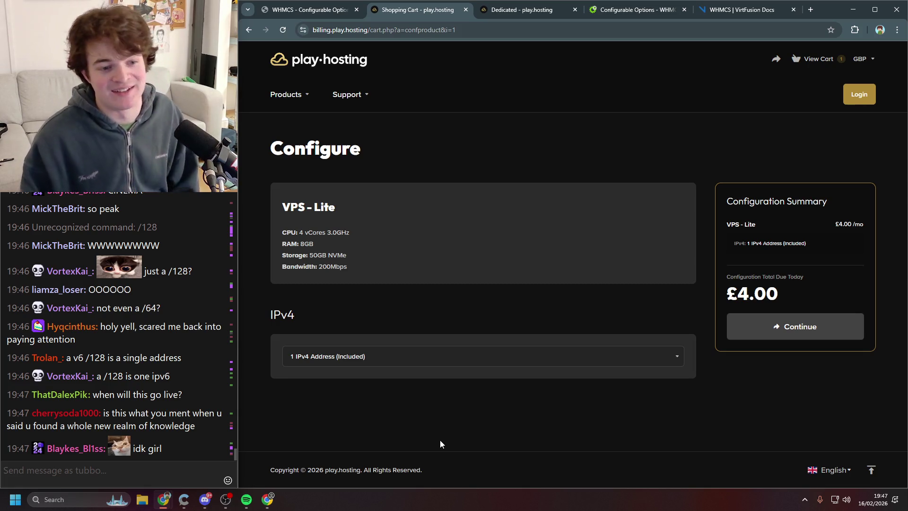
click(383, 362)
click(402, 312)
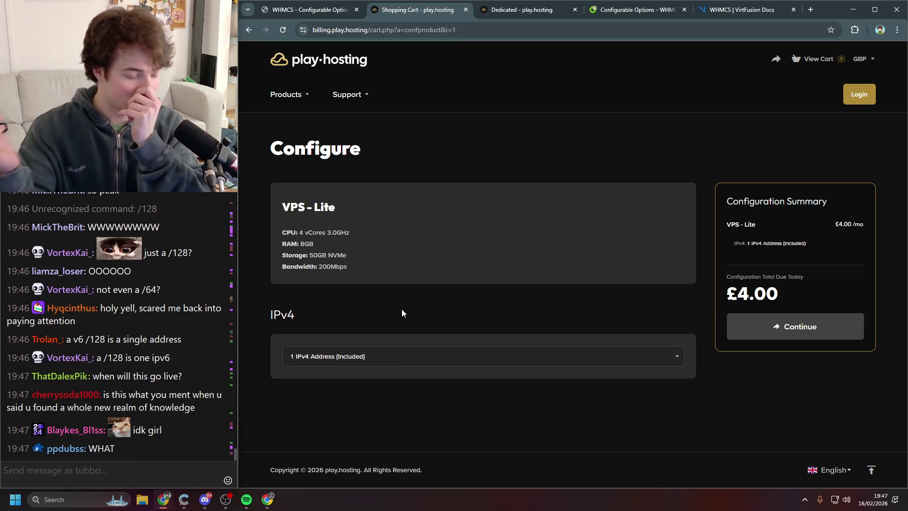
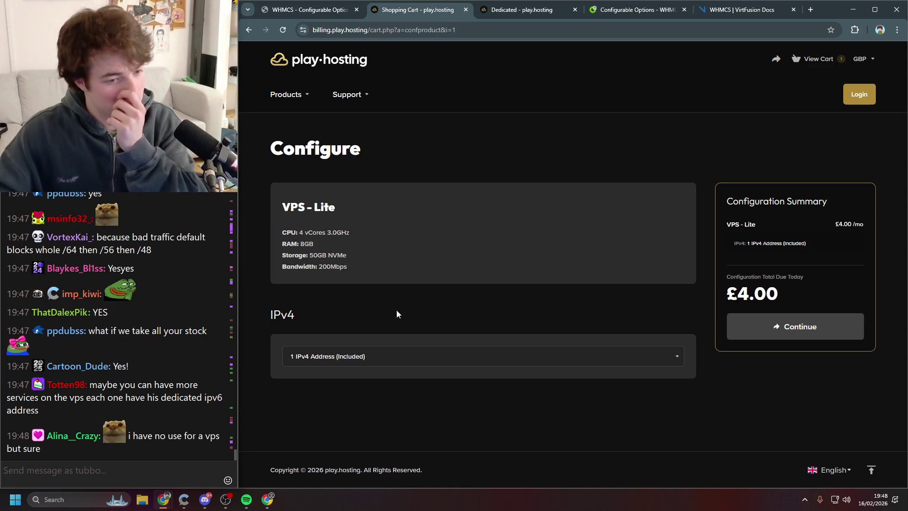
Step: Highlight the IPv4 option heading on the VPS - Lite configure page, then switch to the VirtFusion docs
drag(297, 320, 270, 316)
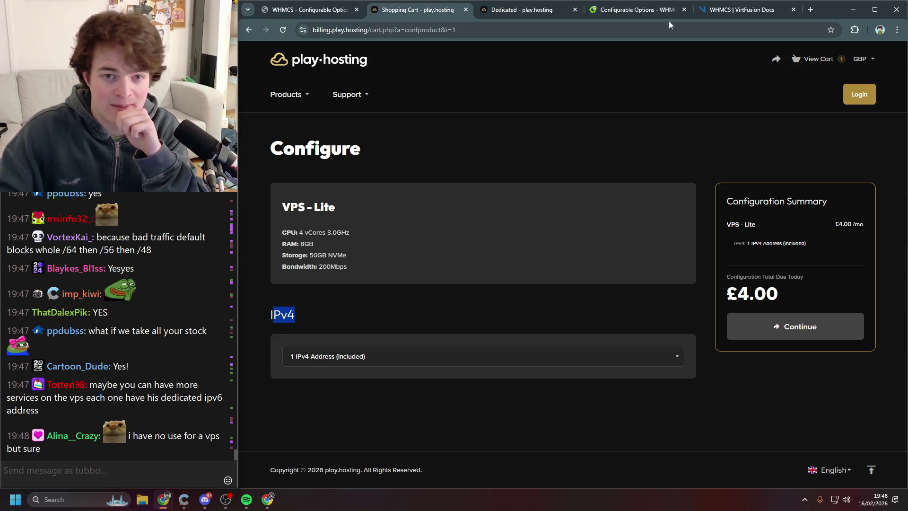
click(743, 9)
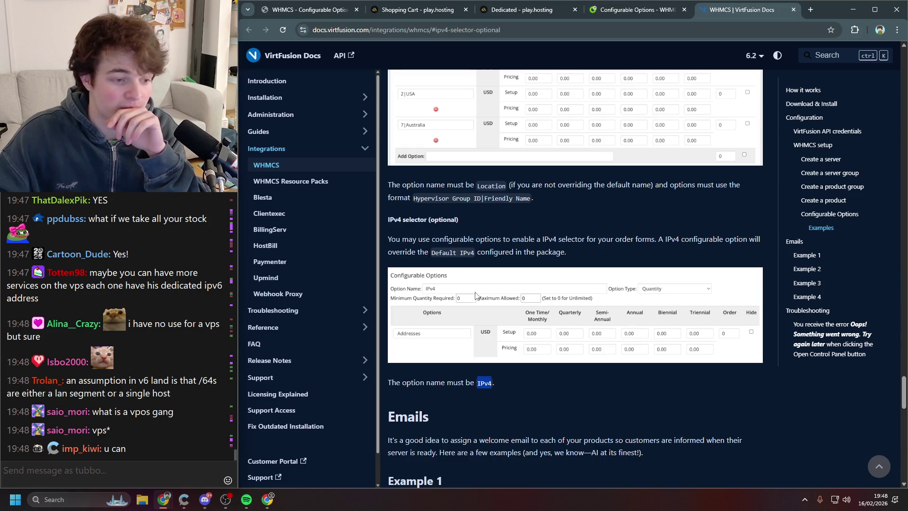
Step: Reread the VirtFusion docs sentence requiring the option name IPv4, then open a new browser tab
scroll(478, 355, up, 1)
scroll(479, 355, up, 3)
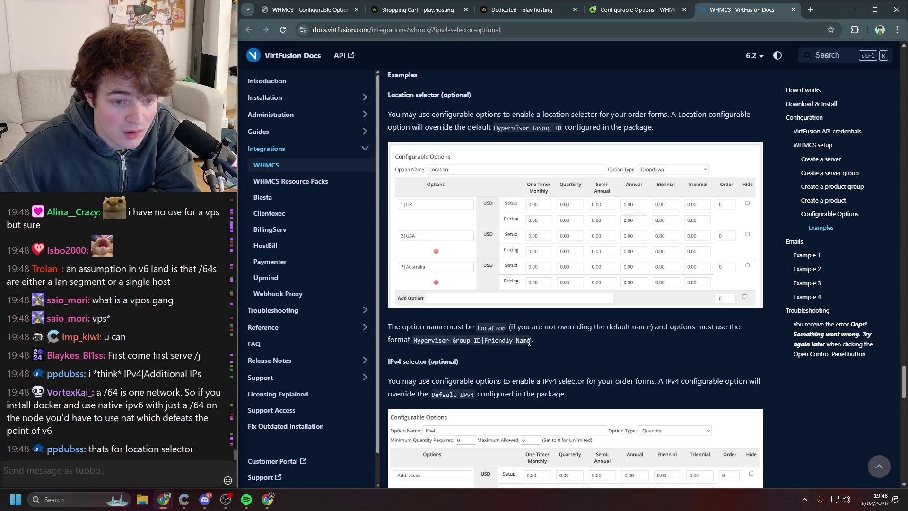
scroll(590, 355, up, 1)
scroll(590, 357, up, 1)
scroll(504, 272, down, 5)
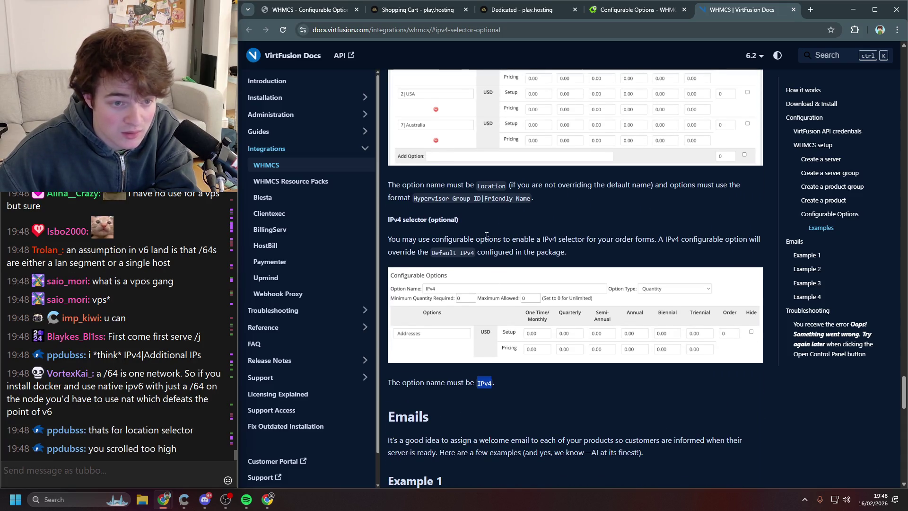
scroll(501, 256, down, 2)
click(520, 294)
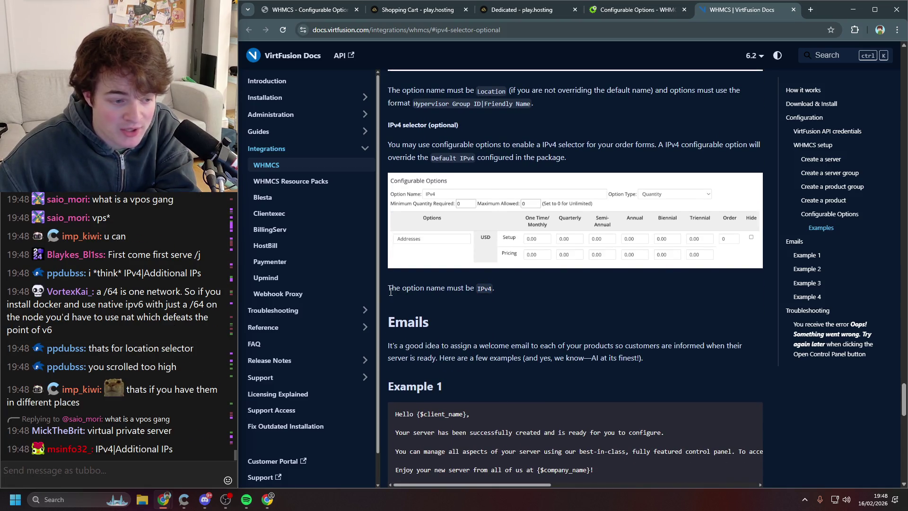
drag(391, 291, 498, 289)
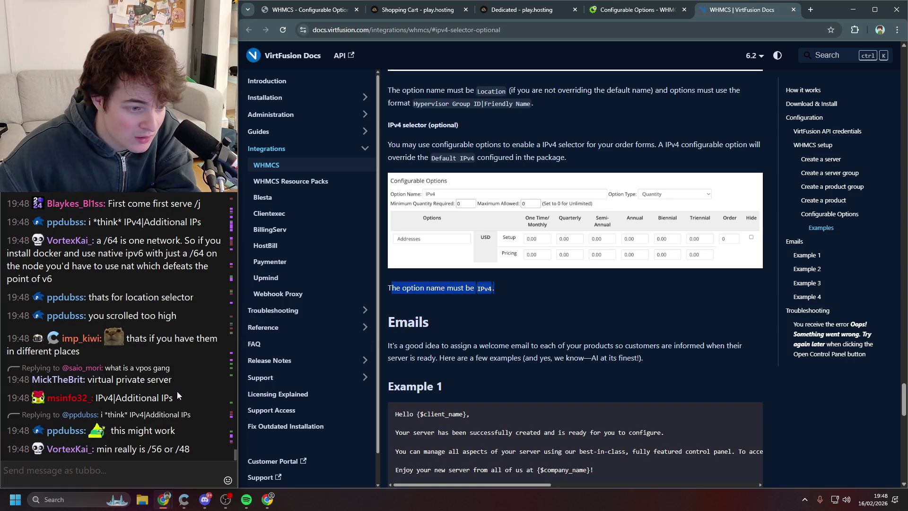
click(634, 308)
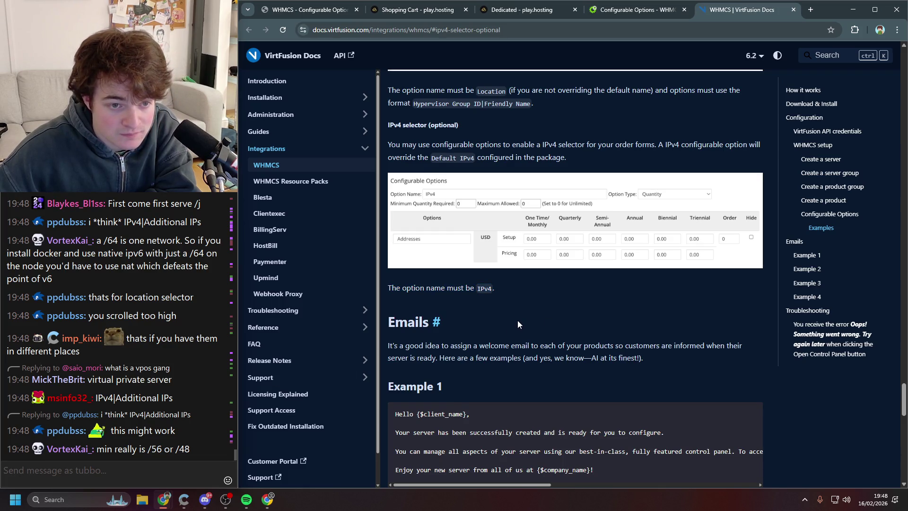
scroll(517, 320, up, 1)
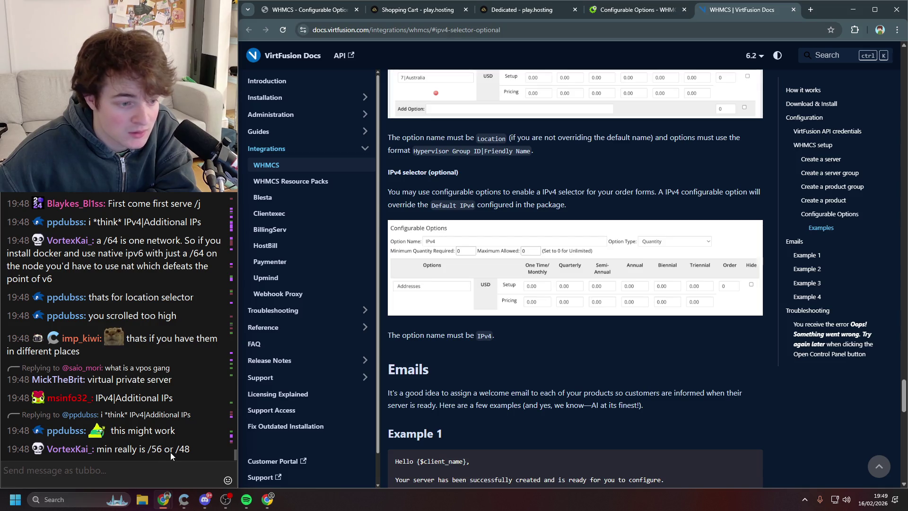
click(812, 9)
Step: Load the OVHcloud manager via 'ovh', close it, and bring the Order Additional IP addresses page into view
text(ovh)
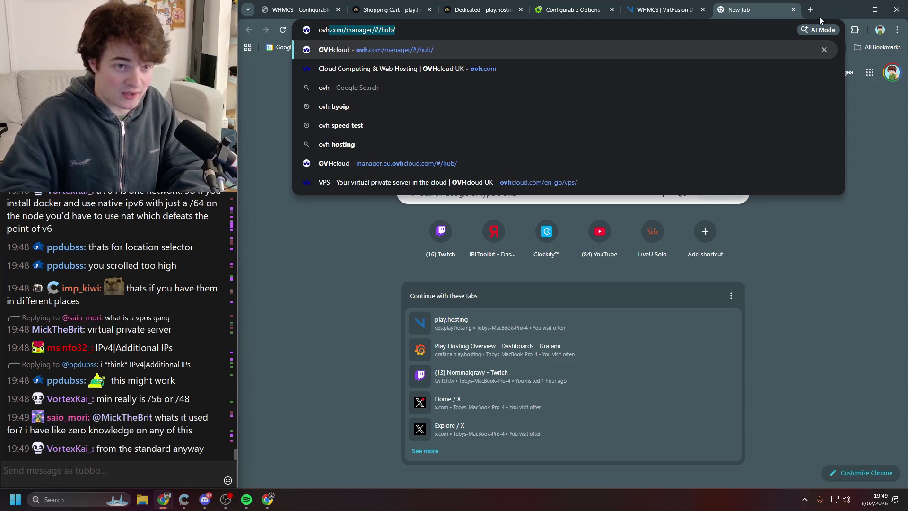
key(Return)
click(794, 10)
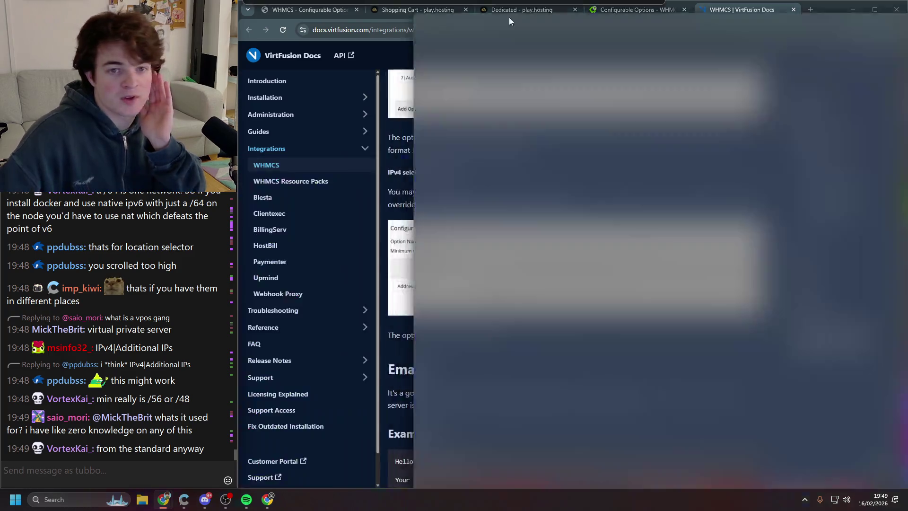
drag(509, 17, 762, 11)
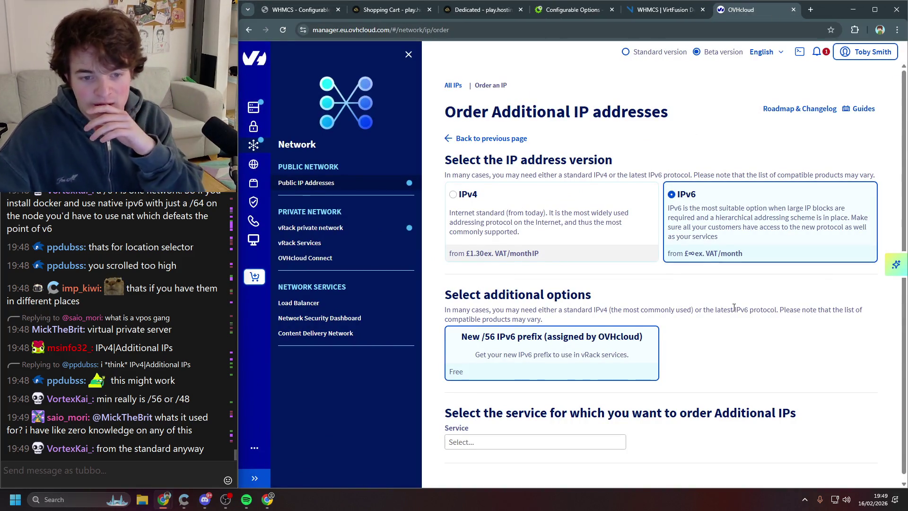
Step: List the vRack private networks available as the service for the free /56 IPv6 prefix
scroll(734, 307, down, 1)
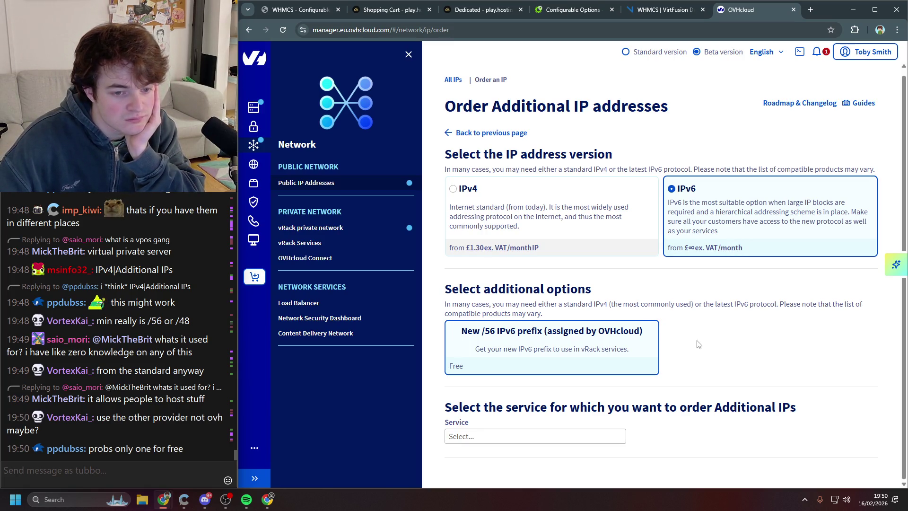
click(591, 432)
click(591, 432)
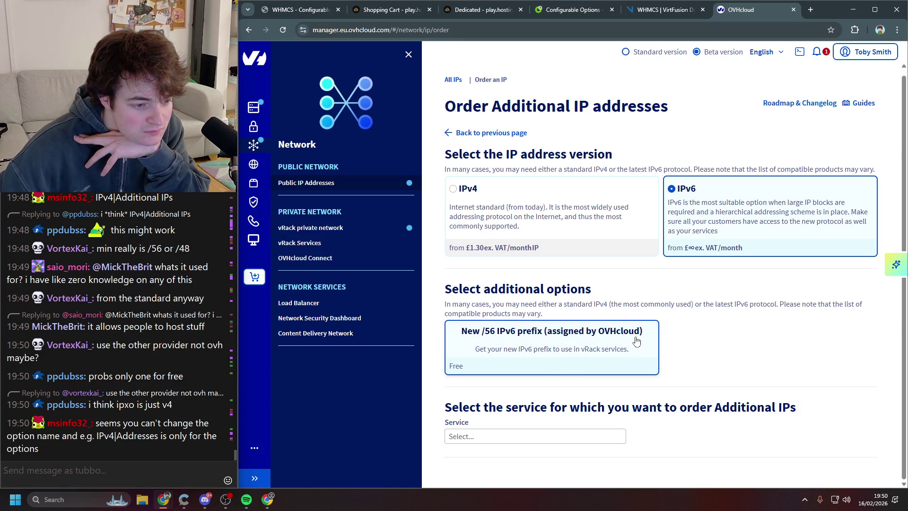
click(572, 436)
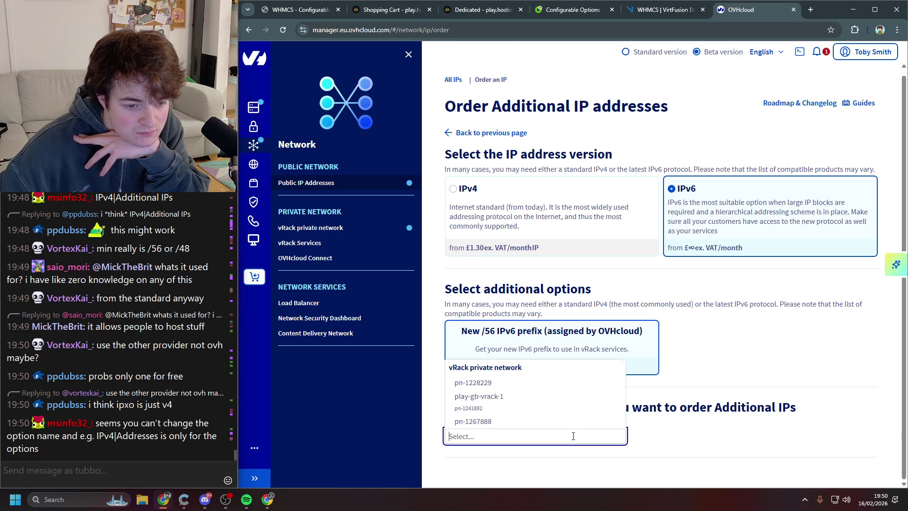
Step: Dismiss the vRack service list, close the additional IP order page, and bring up the BYOIP page
click(726, 355)
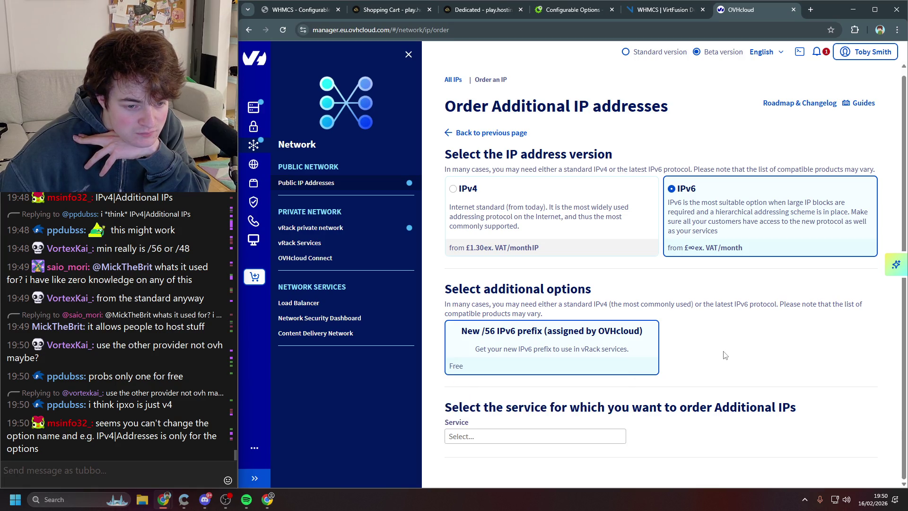
click(523, 432)
click(721, 358)
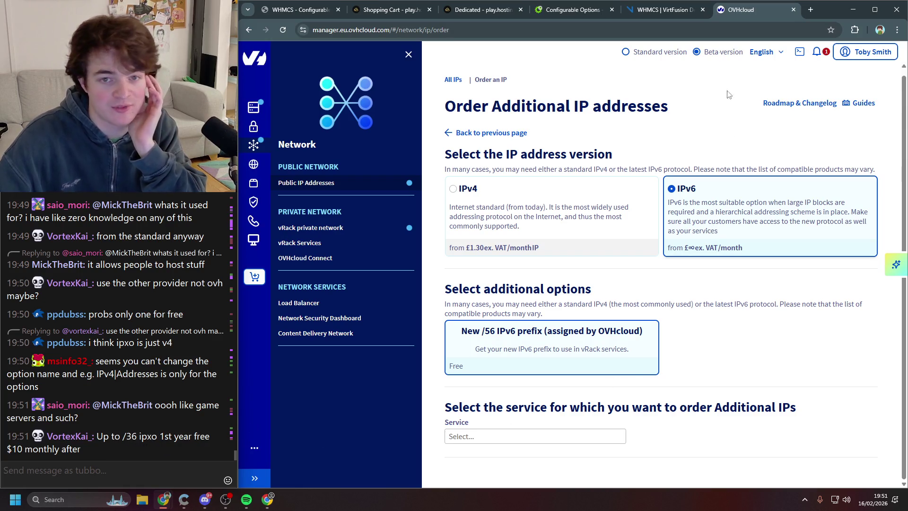
click(794, 10)
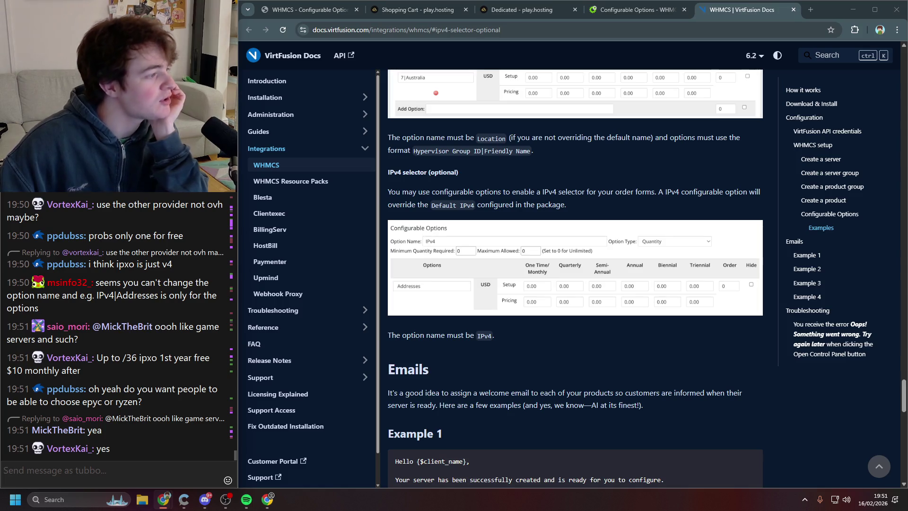
mouse_move(903, 76)
mouse_down()
mouse_move(520, 79)
mouse_move(573, 9)
mouse_up()
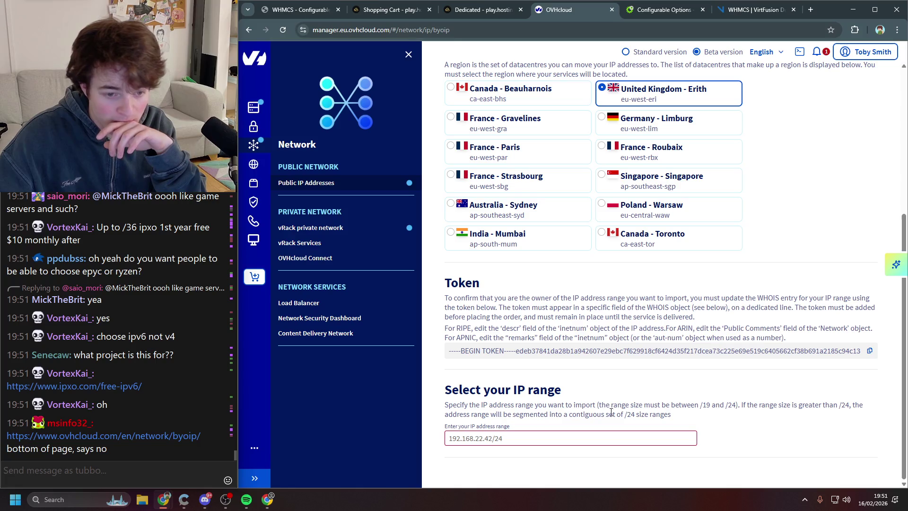
Step: Open the OVHcloud BYOIP page linked in chat and scroll down to its FAQ section
click(173, 435)
scroll(596, 237, down, 6)
scroll(594, 231, down, 15)
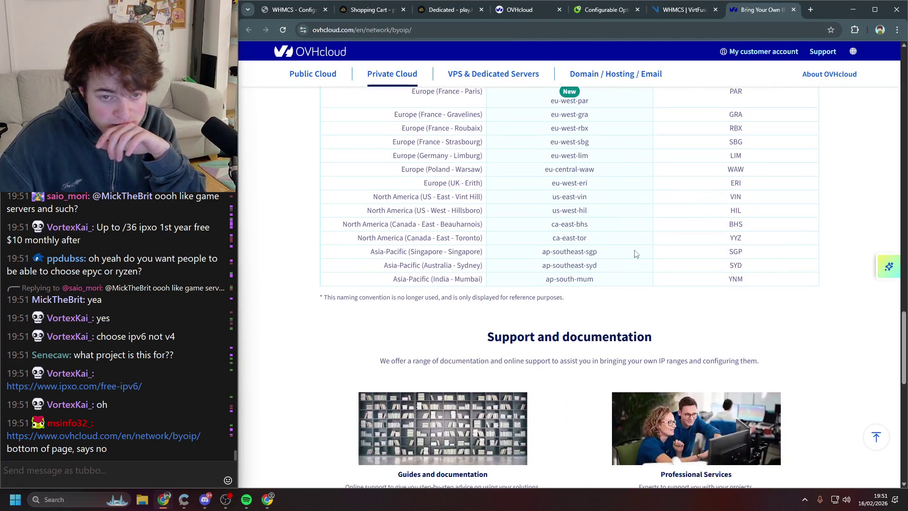
scroll(648, 262, up, 5)
scroll(476, 277, up, 10)
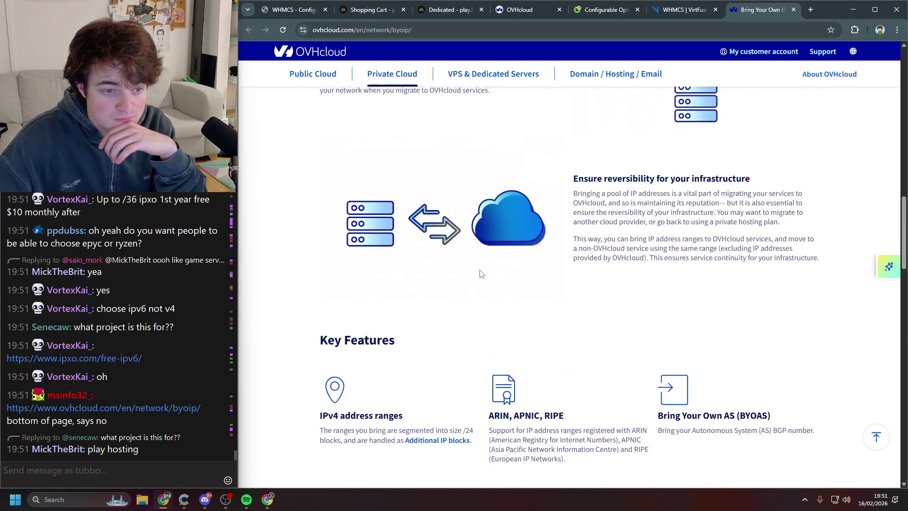
scroll(538, 296, down, 17)
scroll(538, 296, down, 8)
scroll(544, 298, up, 5)
scroll(567, 303, down, 2)
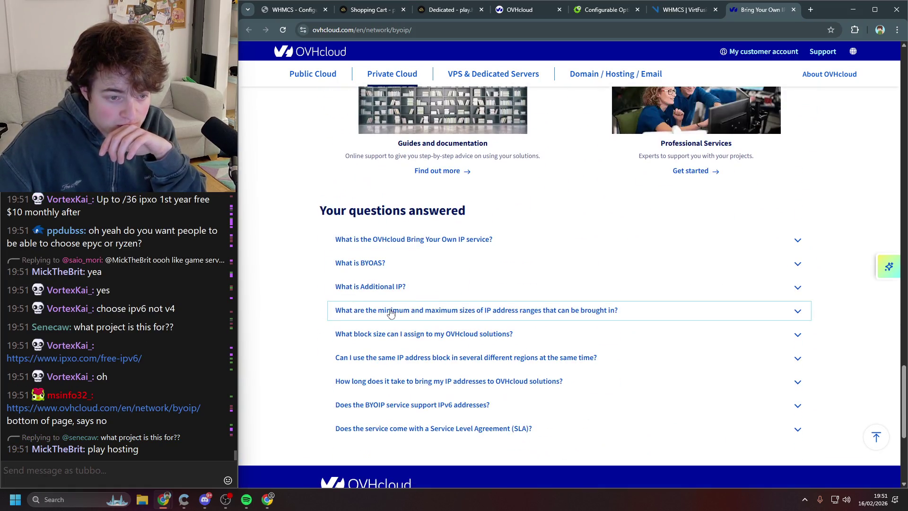
scroll(572, 304, down, 1)
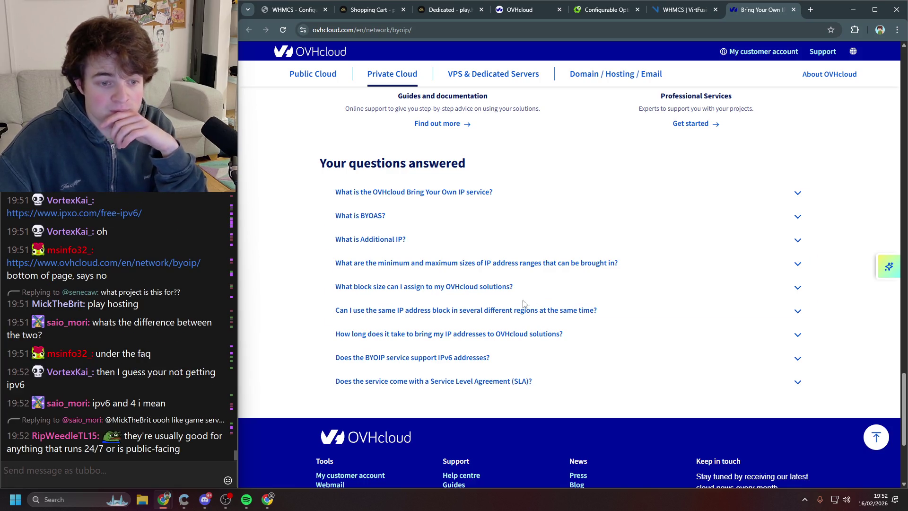
Step: Expand the IPv6 support question, confirming IPv6 addresses aren't supported, then close the page
click(527, 358)
drag(456, 374, 410, 375)
click(410, 375)
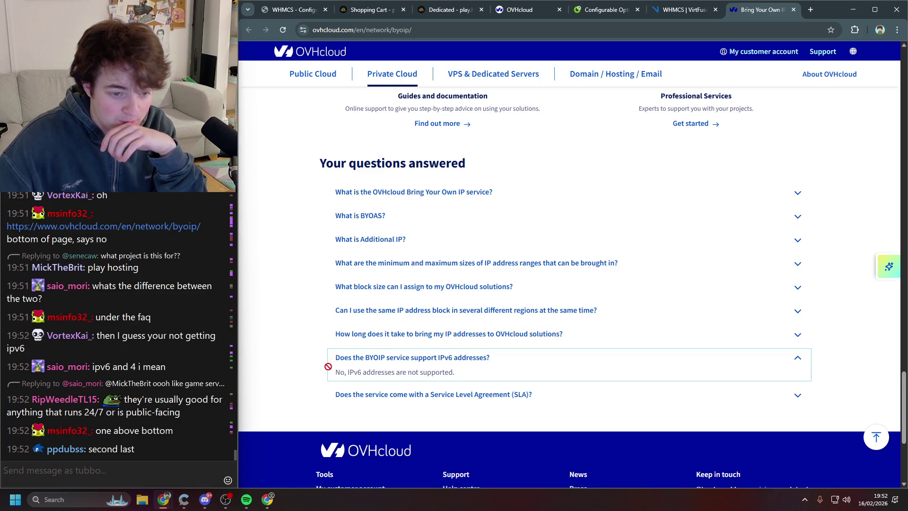
click(794, 10)
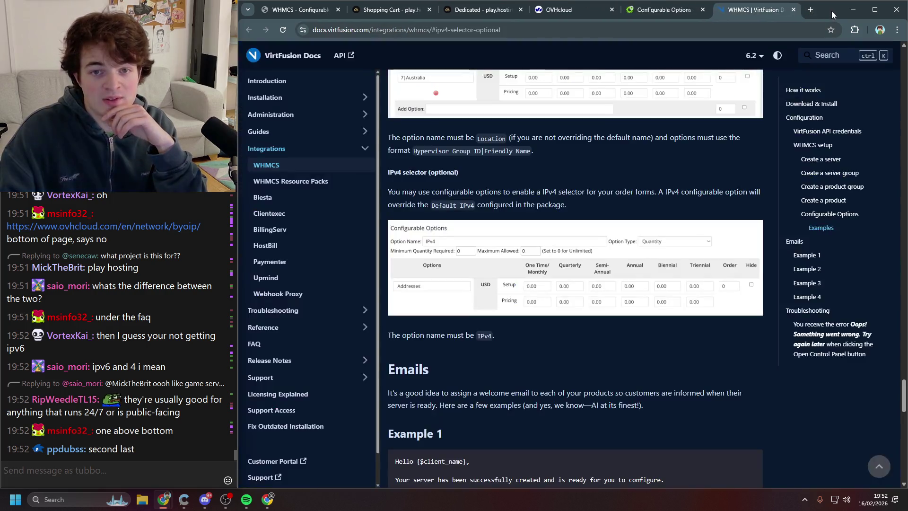
Step: Restore and widen the browser window and close the leftover OVHcloud BYOIP page
click(854, 9)
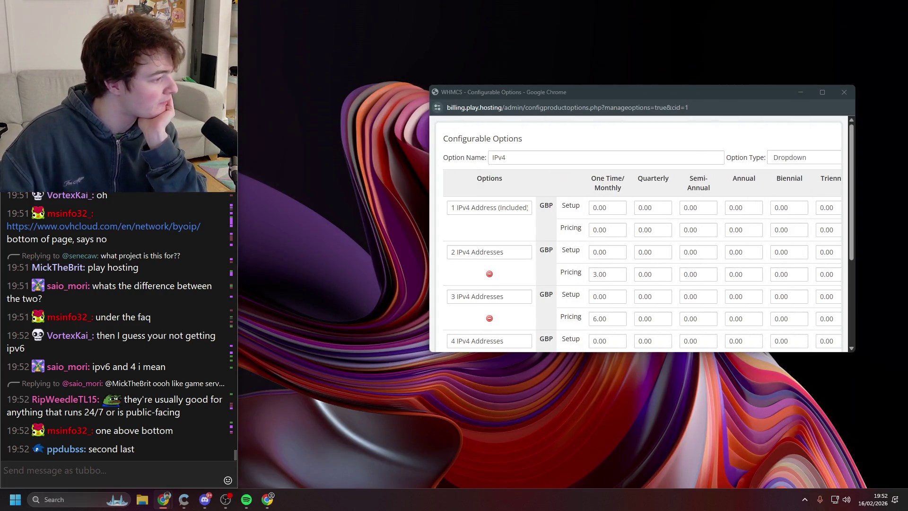
key(alt+Tab)
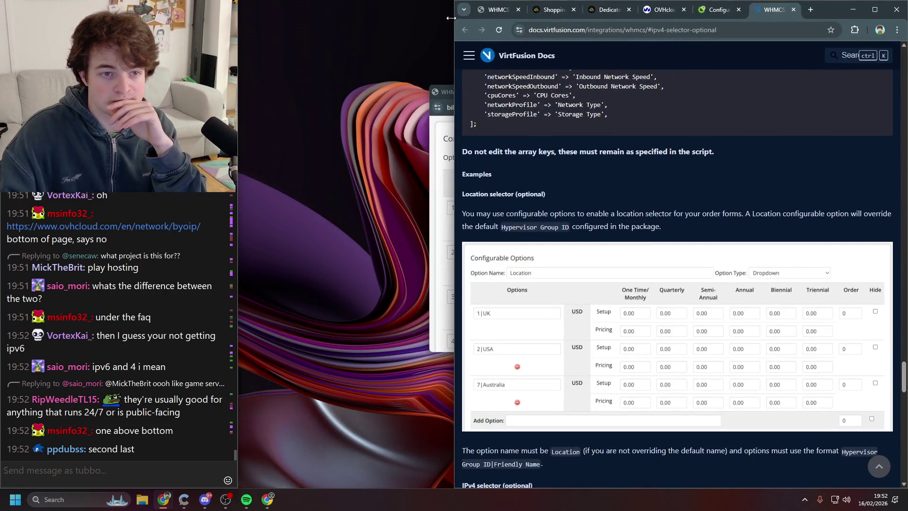
drag(615, 14, 622, 16)
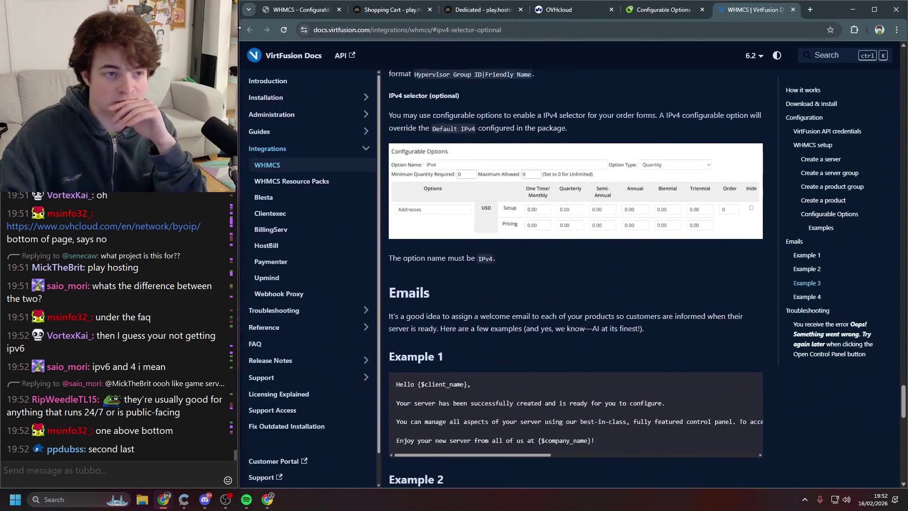
click(597, 10)
scroll(520, 284, up, 5)
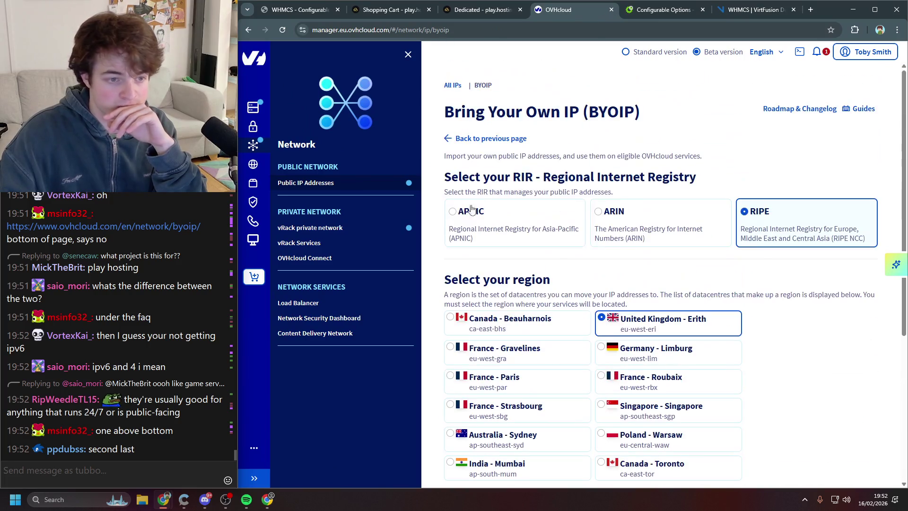
click(611, 9)
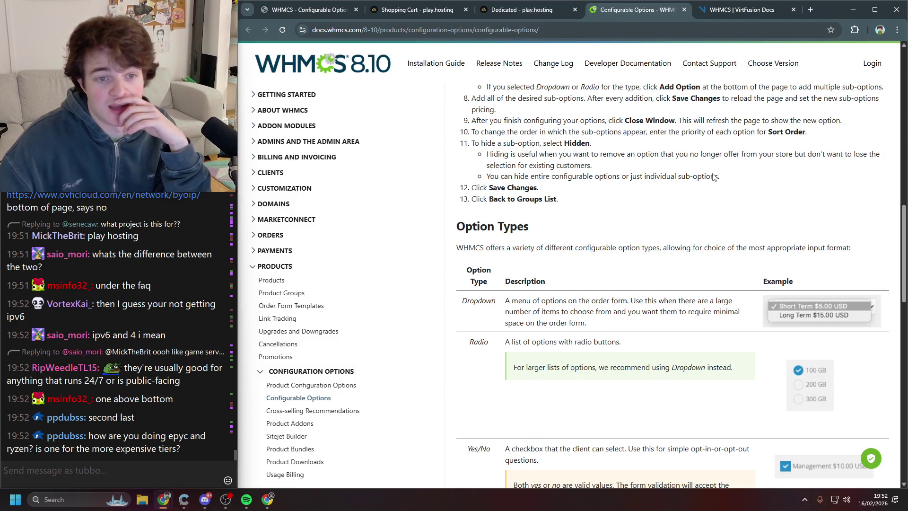
Step: Return to the VirtFusion docs' IPv4 selector section and raise the WHMCS configurable options editor
click(736, 11)
scroll(568, 255, down, 2)
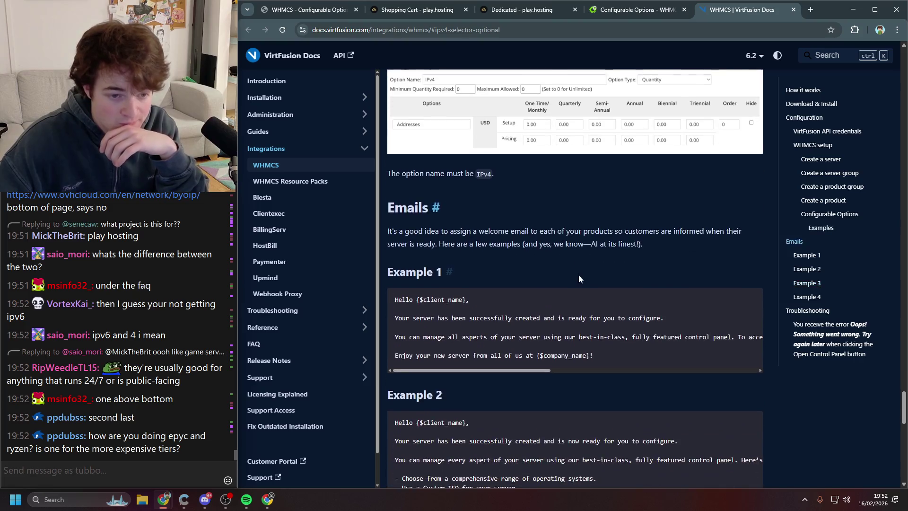
scroll(543, 279, up, 3)
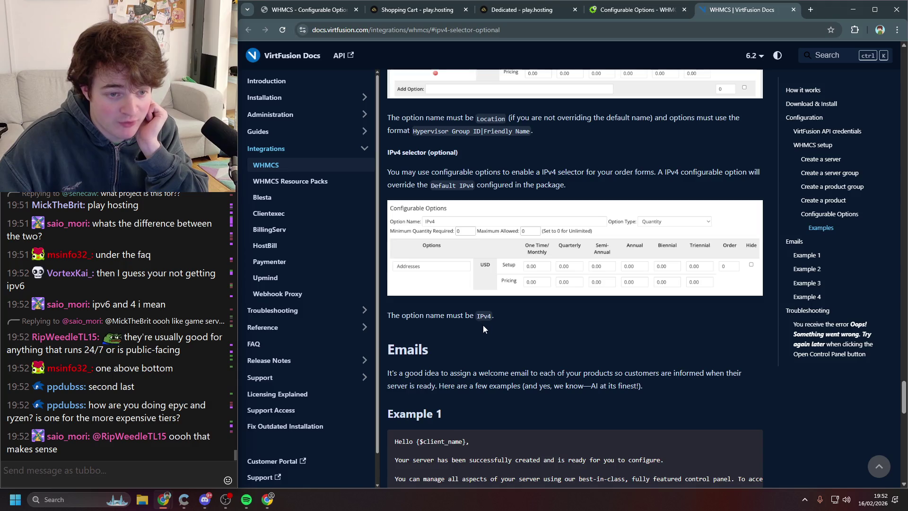
mouse_move(266, 505)
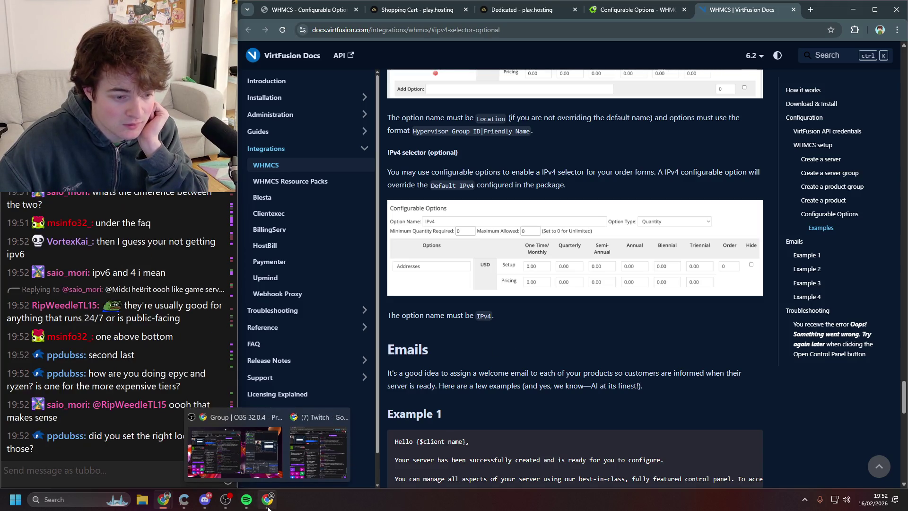
mouse_move(161, 504)
click(189, 449)
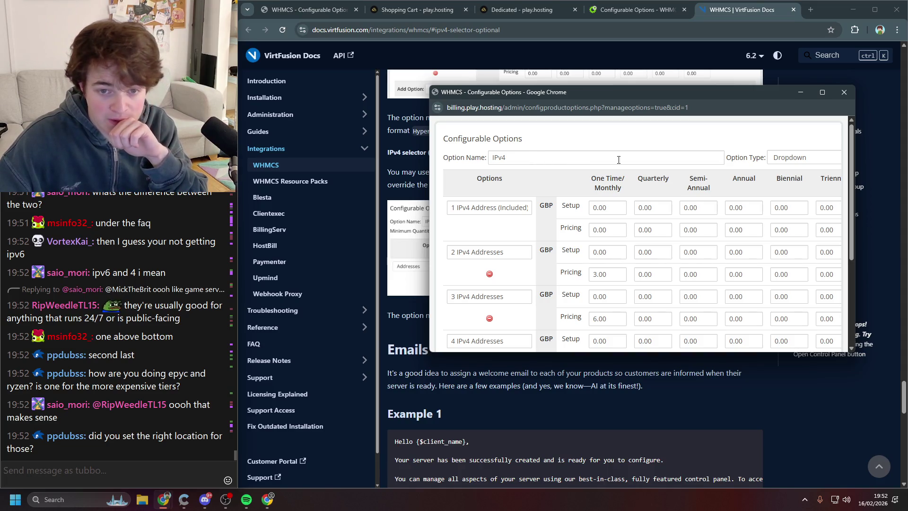
Step: Resize the options editor to show all five IPv4 rows and save the option's pricing
mouse_move(532, 355)
mouse_down()
mouse_move(528, 490)
mouse_move(526, 483)
mouse_up()
mouse_move(623, 98)
mouse_down()
mouse_move(578, 72)
mouse_move(604, 71)
mouse_up()
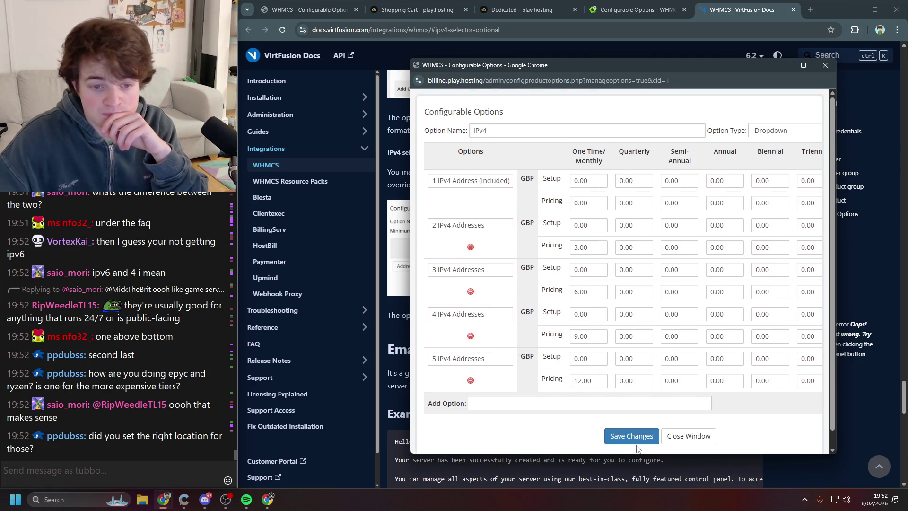
click(638, 445)
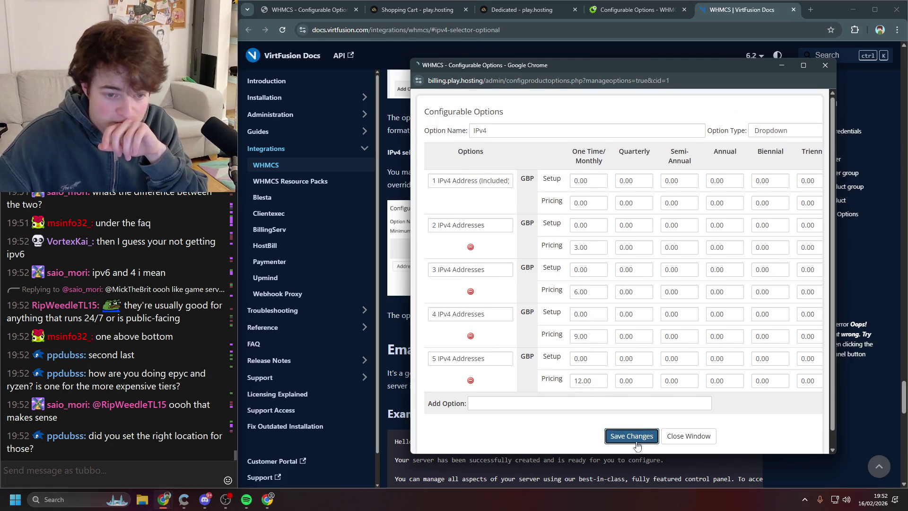
click(785, 64)
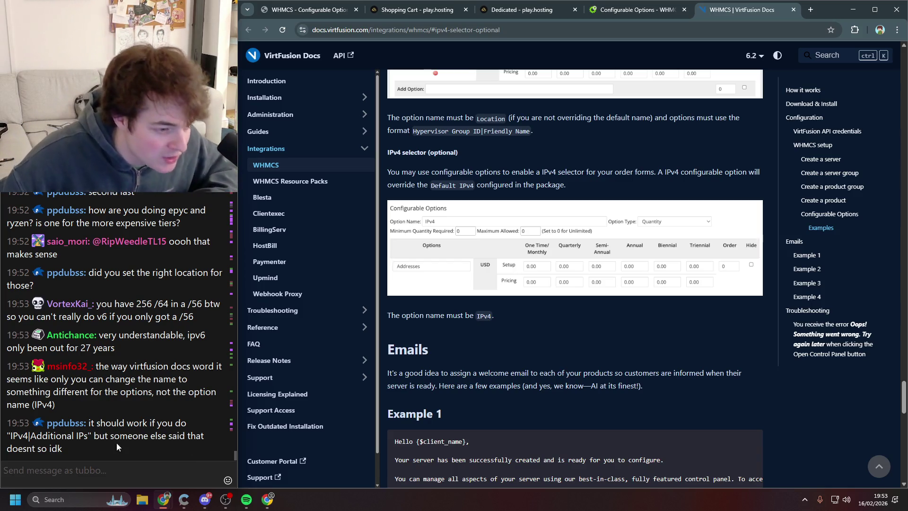
Step: Copy the suggested name 'IPv4|Additional IPs' from chat and view the WHMCS configurable options docs
click(88, 436)
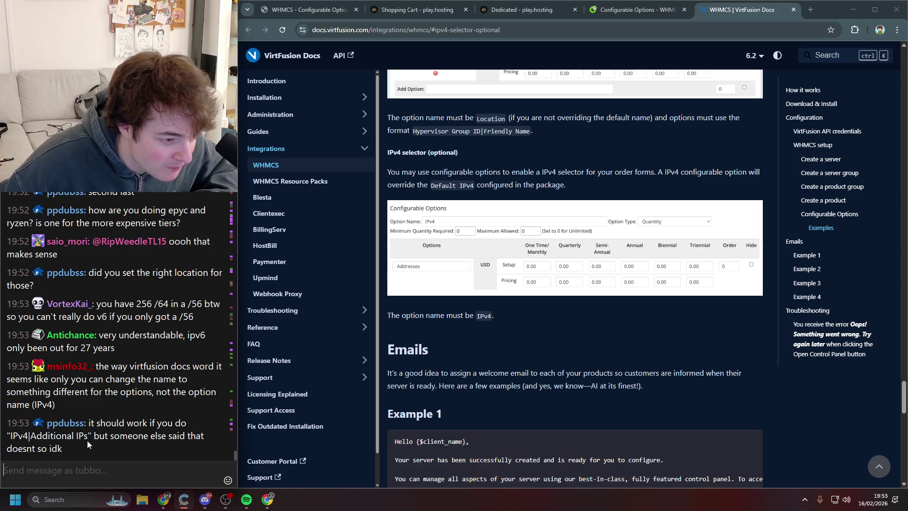
drag(87, 436, 10, 444)
key(ctrl+c)
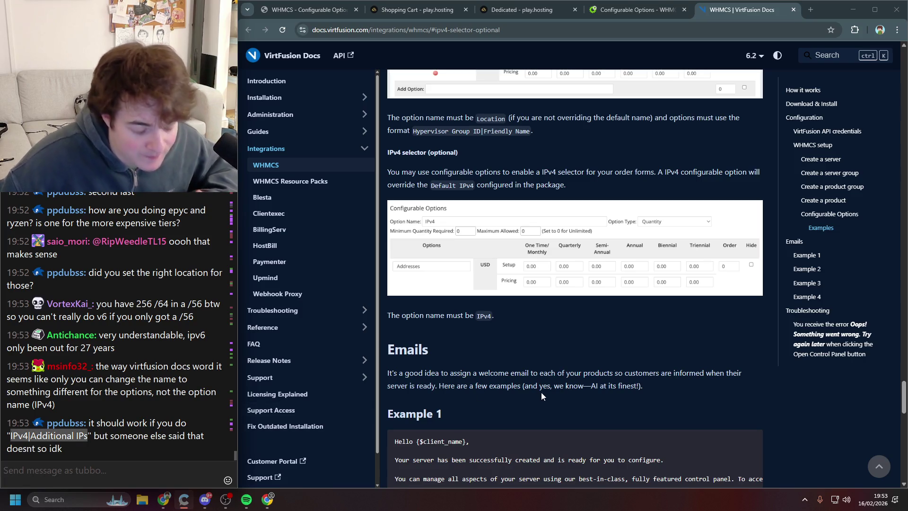
click(628, 14)
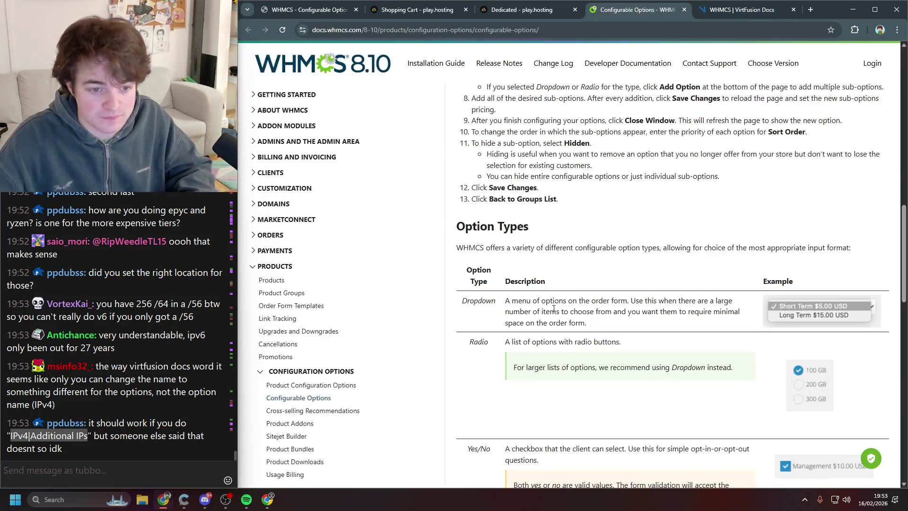
Step: Rename the configurable option to 'IPv4|Additional IPs' and save it
mouse_move(163, 500)
click(213, 467)
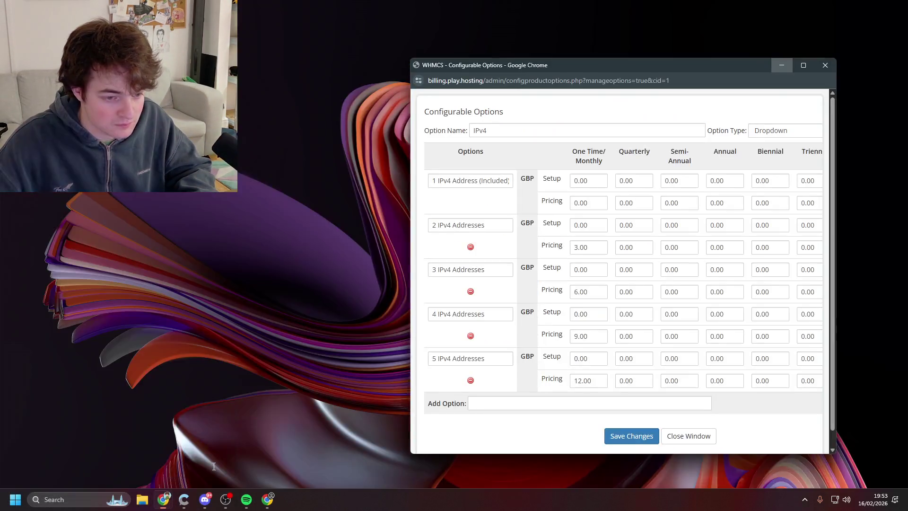
click(432, 132)
key(ctrl+a)
key(ctrl+v)
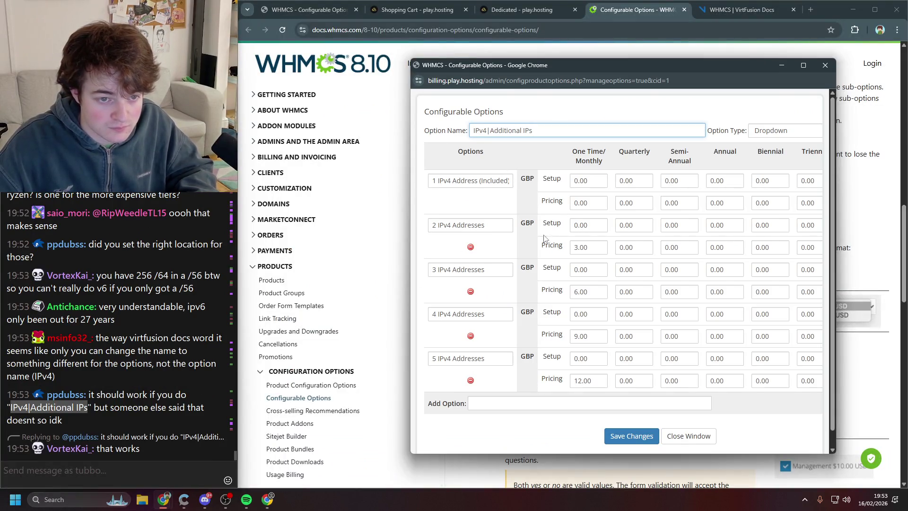
click(631, 436)
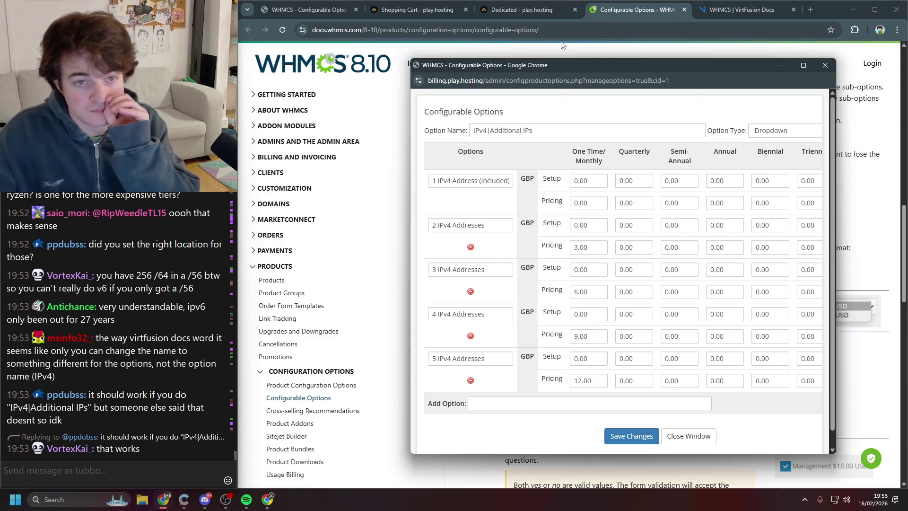
Step: Reload the VPS - Lite cart and check the relabelled Additional IPs dropdown, keeping 1 included address
click(417, 10)
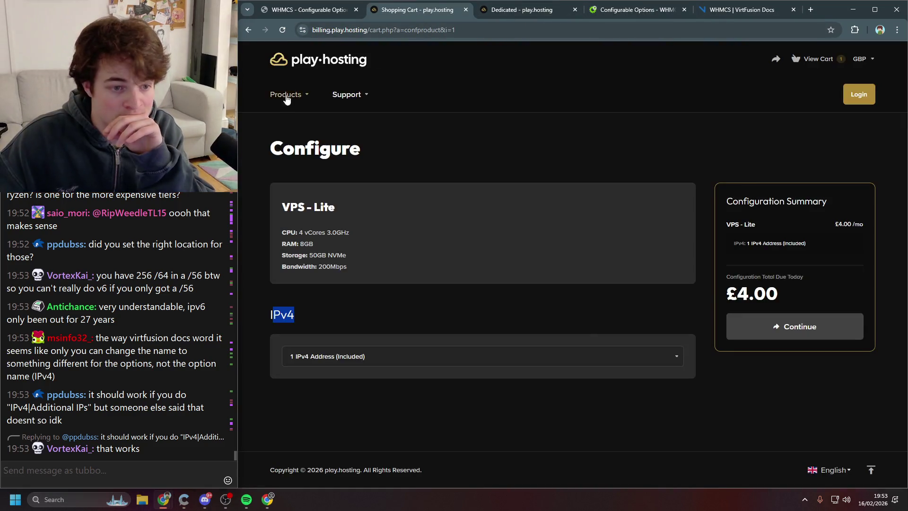
click(283, 30)
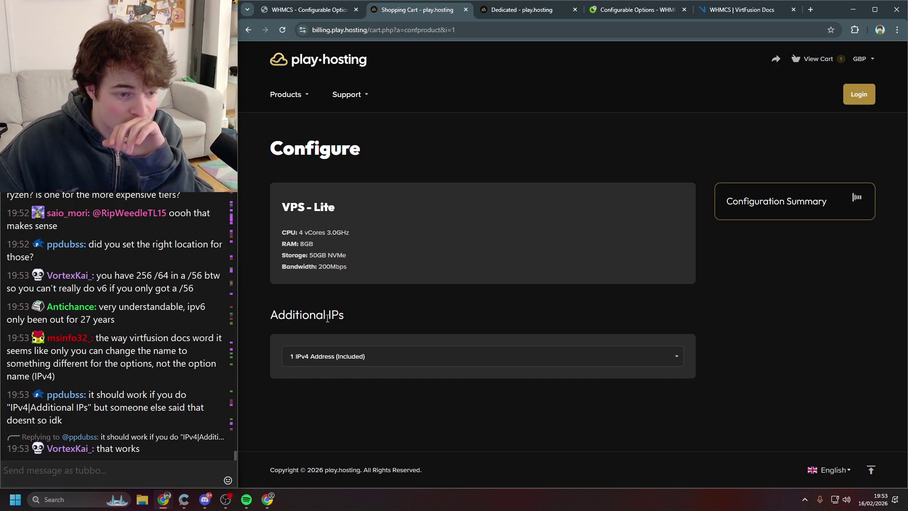
click(376, 359)
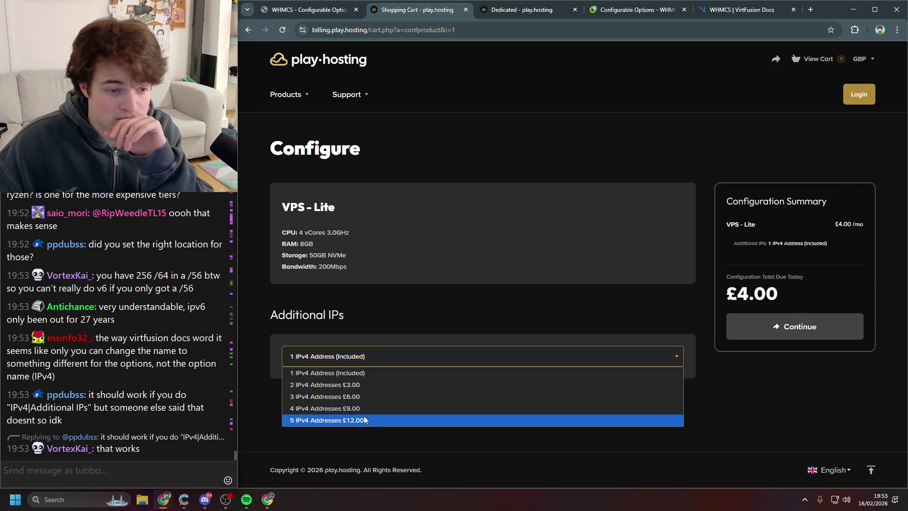
click(372, 373)
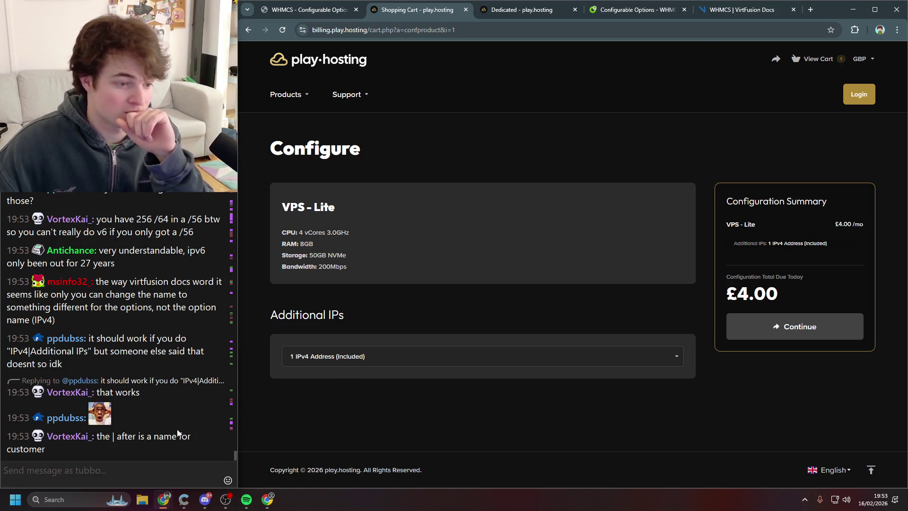
click(370, 363)
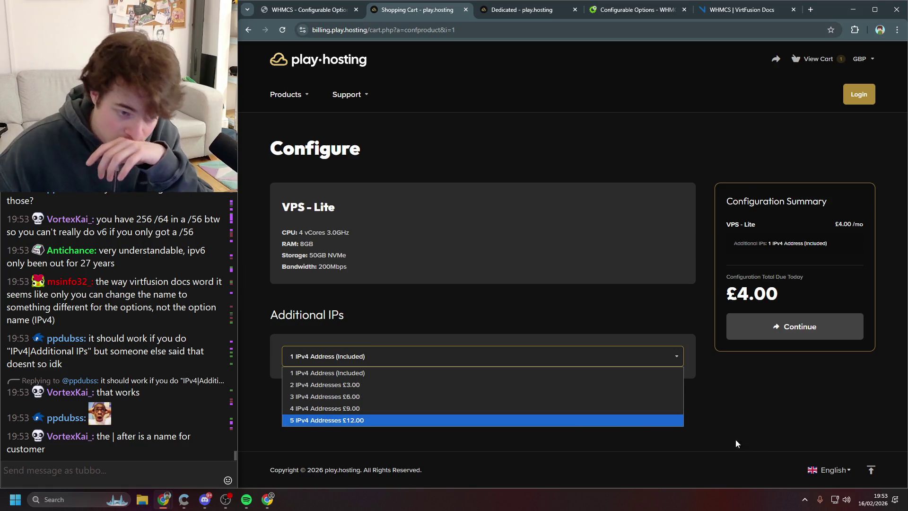
click(721, 433)
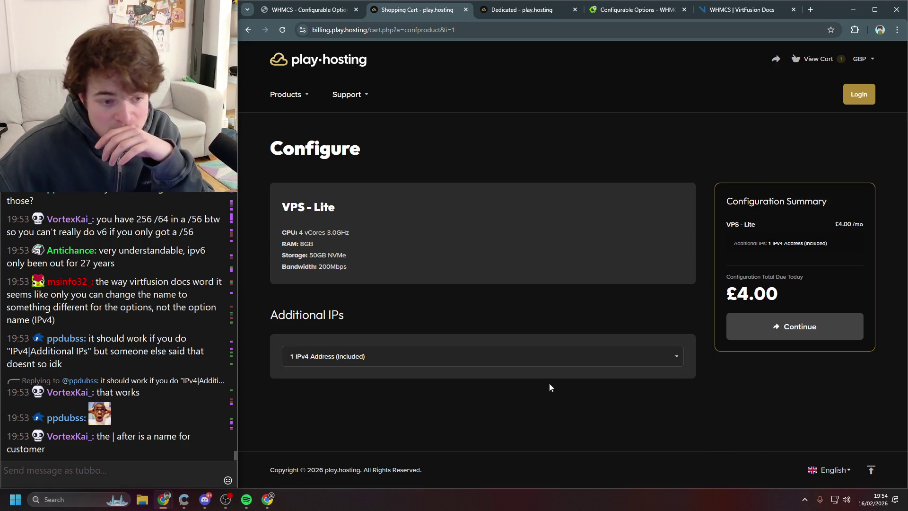
Step: Choose 5 IPv4 Addresses (£12.00) for a £16.00 total, then view the Dedicated store plans
click(421, 364)
click(348, 421)
click(460, 357)
click(365, 374)
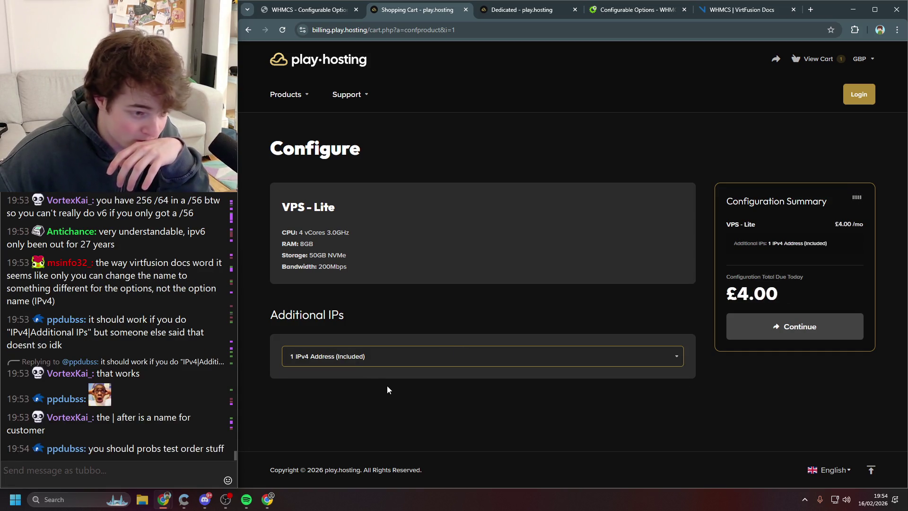
click(379, 362)
click(379, 362)
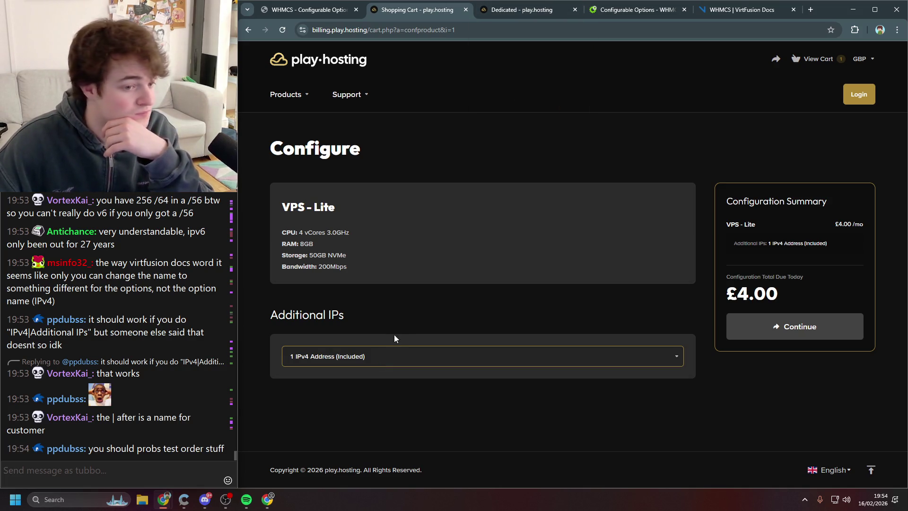
click(408, 366)
click(384, 415)
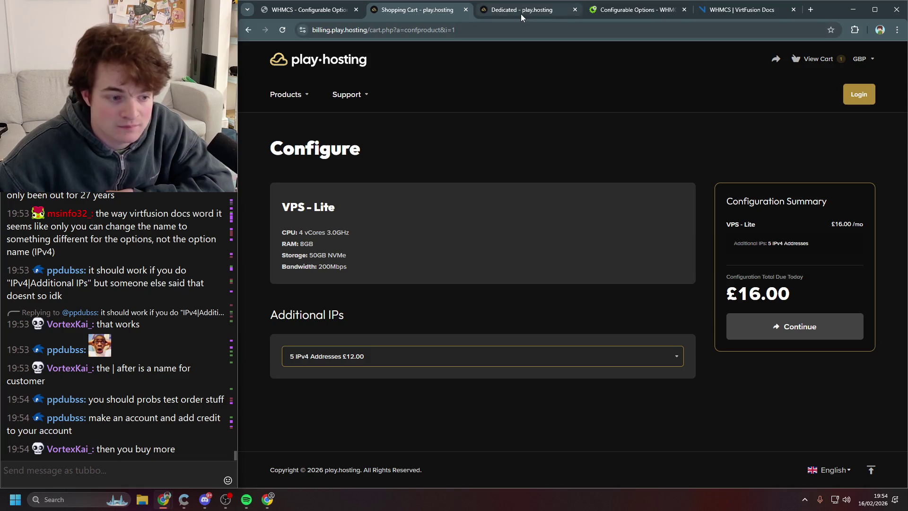
mouse_move(524, 18)
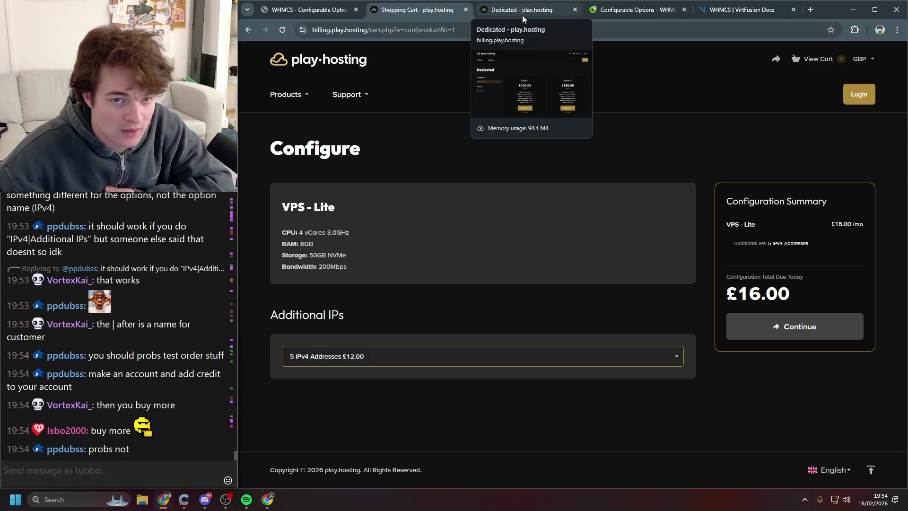
click(522, 15)
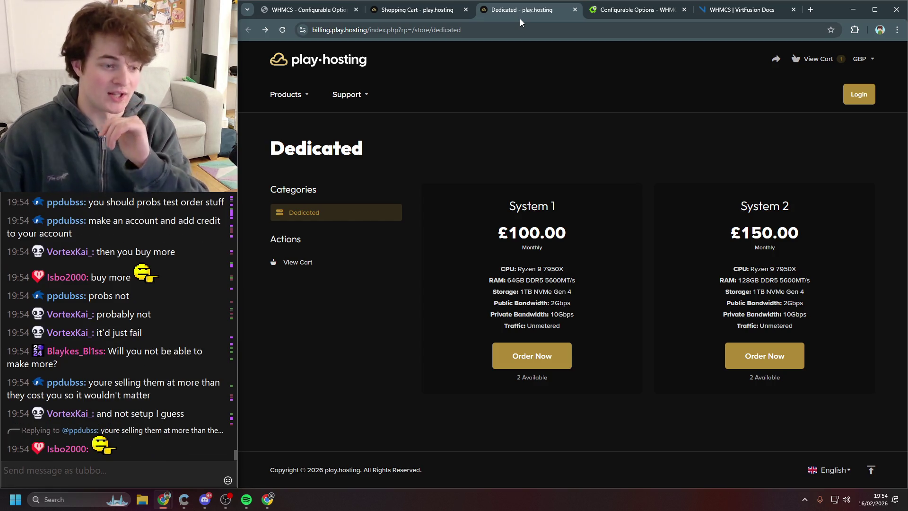
Step: Compare the cart, Dedicated plans and docs pages, finish on the VirtFusion docs, and open a new tab
click(416, 9)
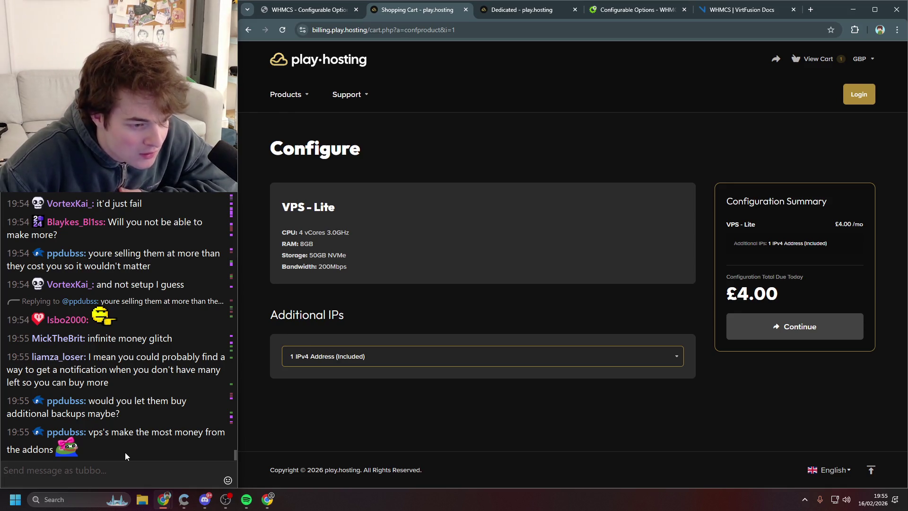
click(563, 13)
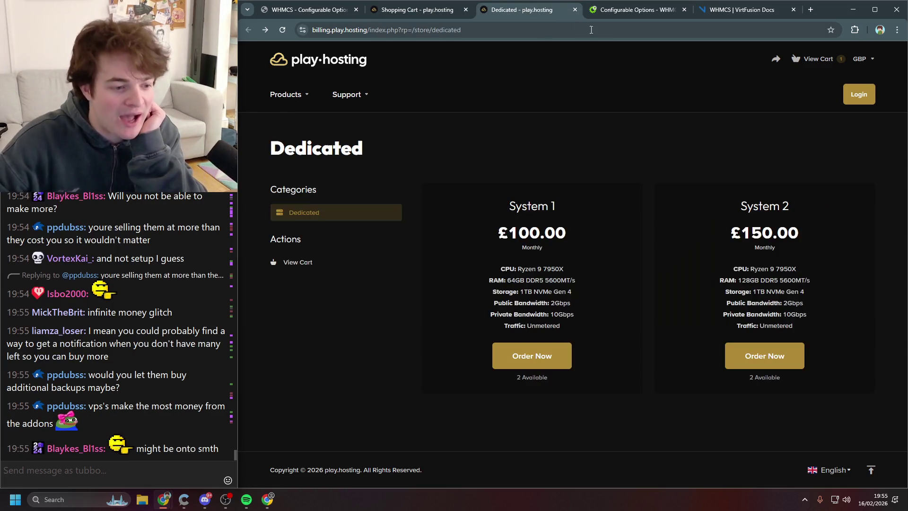
click(634, 9)
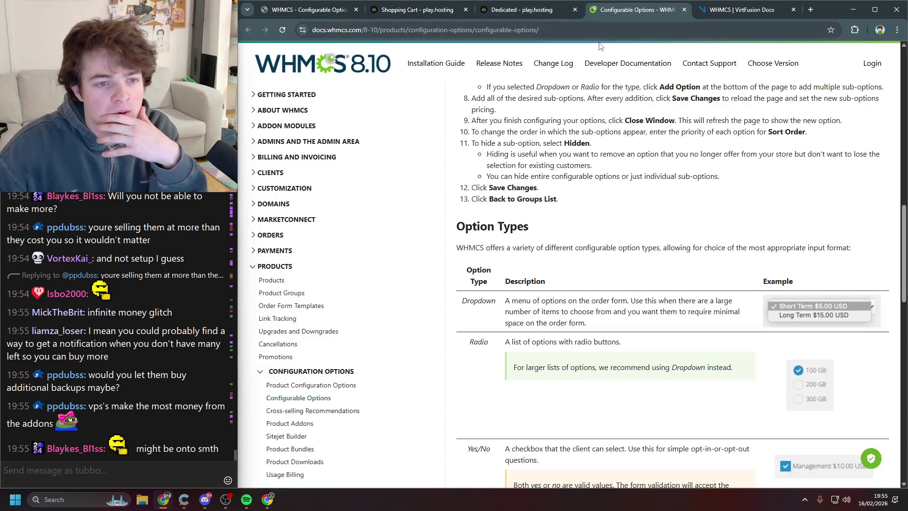
click(307, 9)
click(411, 9)
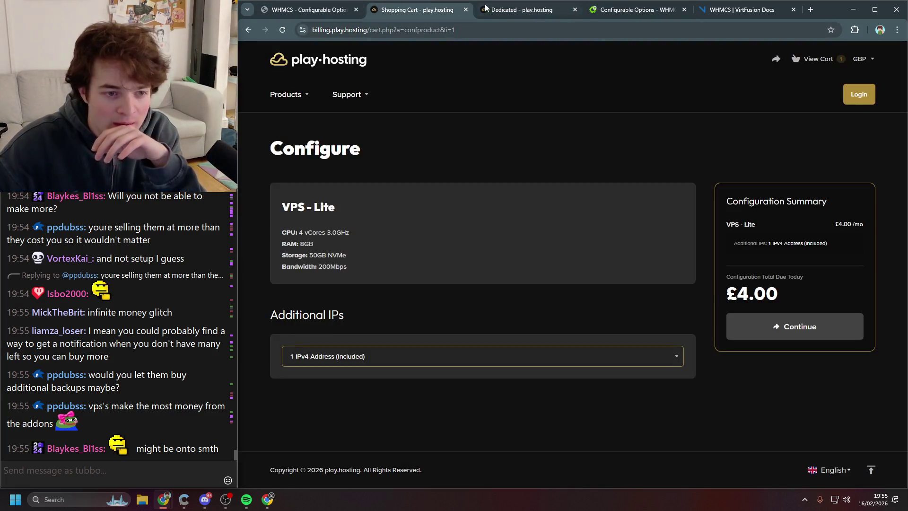
click(507, 7)
click(416, 9)
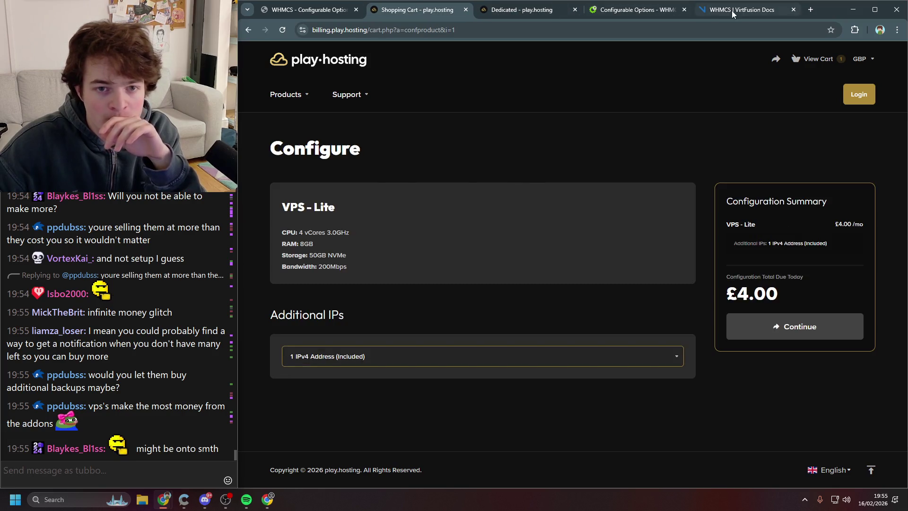
click(738, 10)
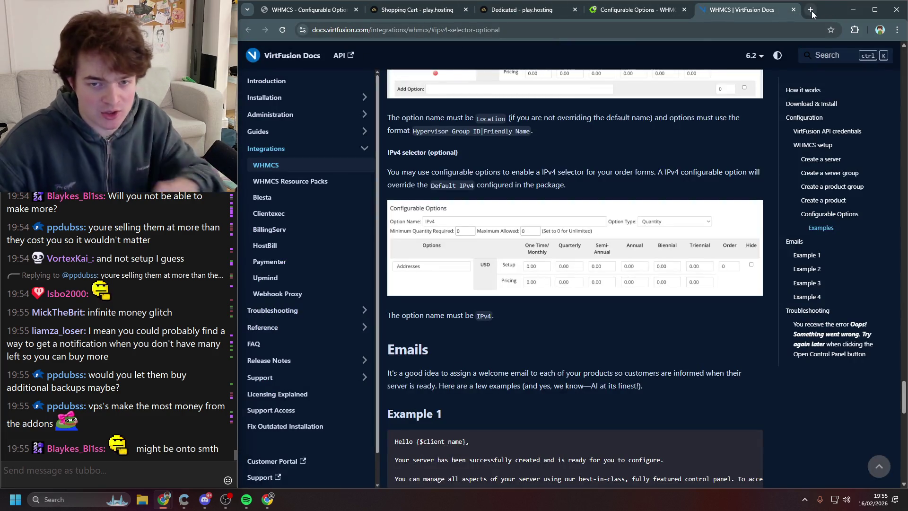
click(810, 11)
Step: Load the VirtFusion panel via 'vps' and sign in with the saved admin account
text(vps)
key(Return)
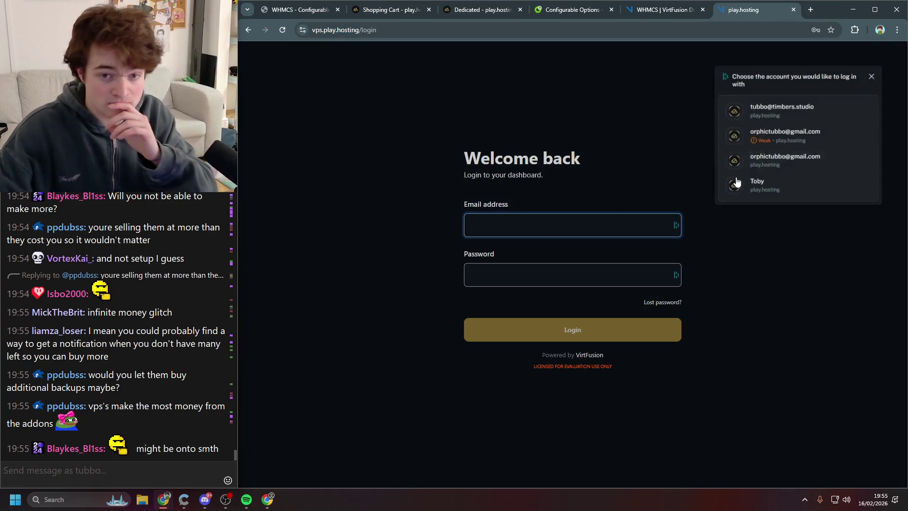
click(801, 114)
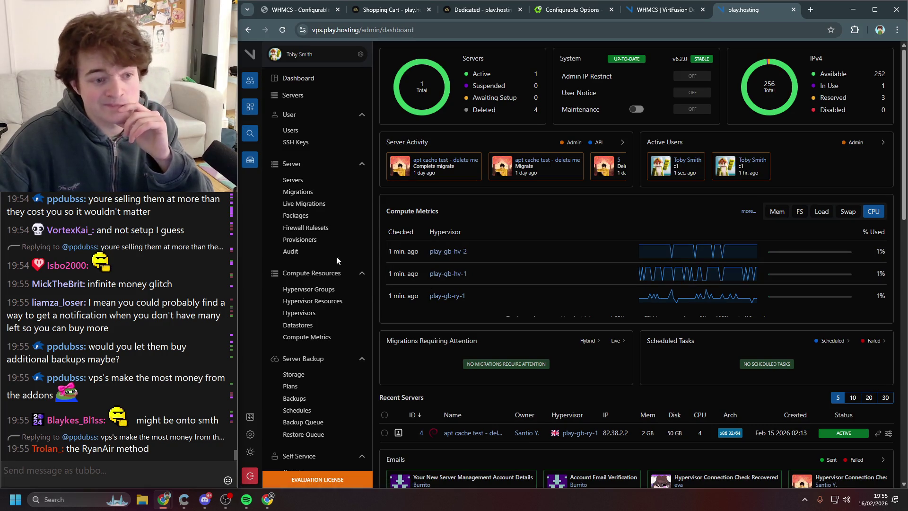
Step: Open the Backups plan under Server Backup > Plans: Quantity type, 2 backups, 5-minute intervals
scroll(300, 288, down, 2)
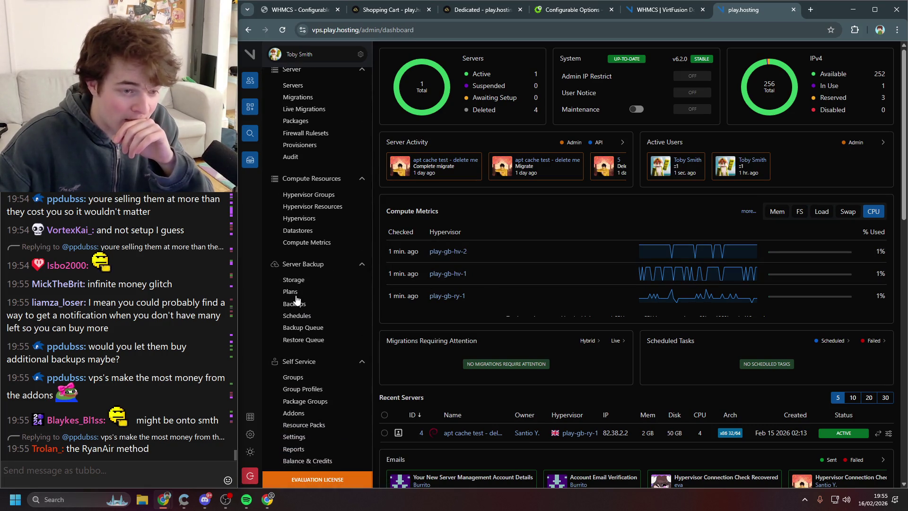
click(296, 306)
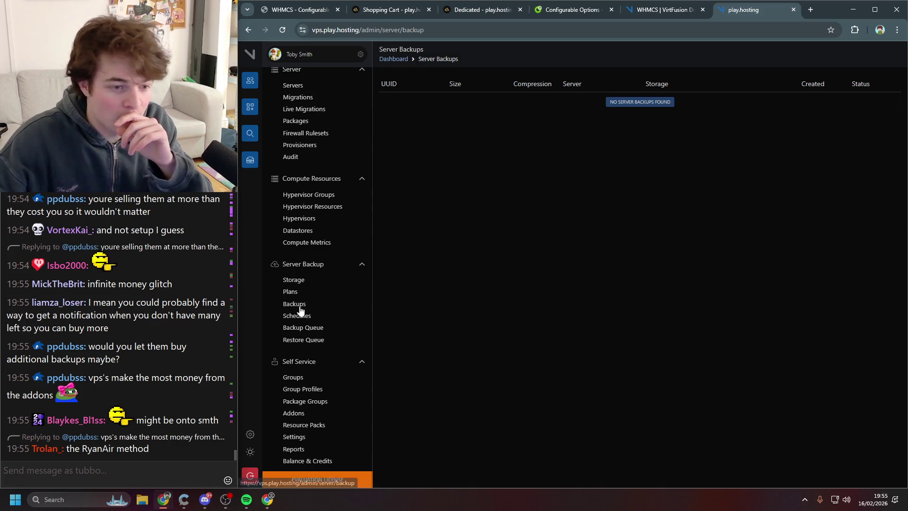
click(291, 292)
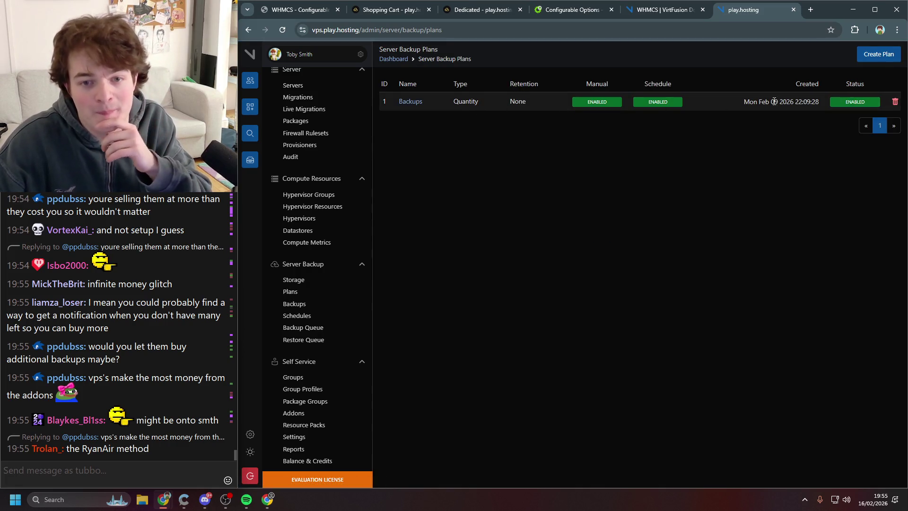
click(411, 102)
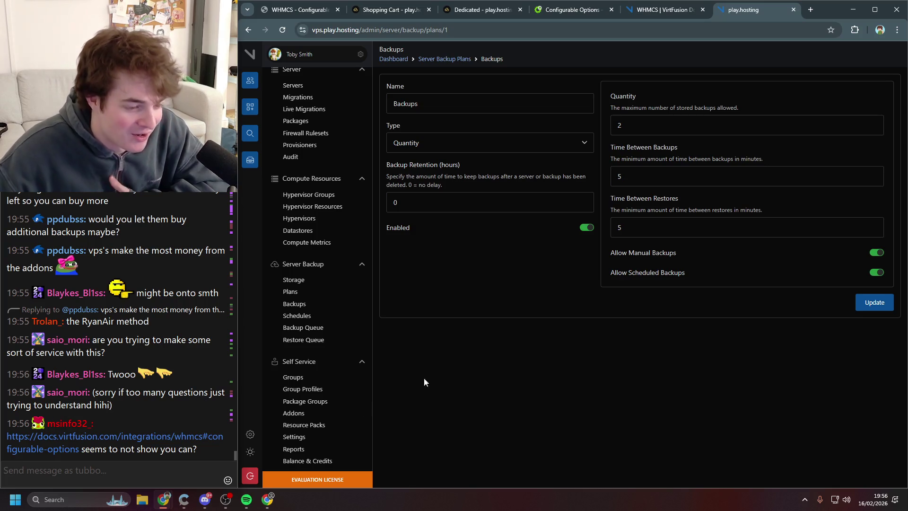
Step: Scroll through the VirtFusion WHMCS docs' Configurable Options table and ConfigOptionMapping.php example
scroll(186, 417, up, 3)
scroll(184, 420, down, 3)
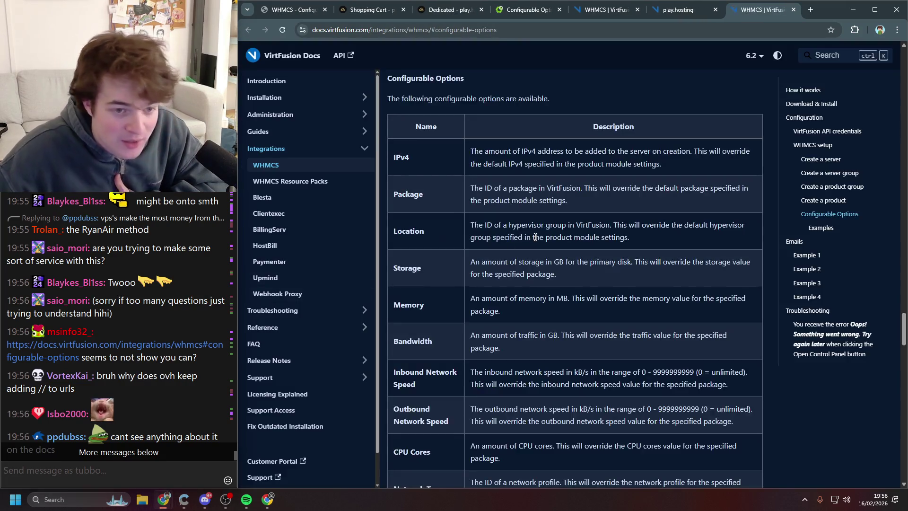
scroll(451, 243, down, 2)
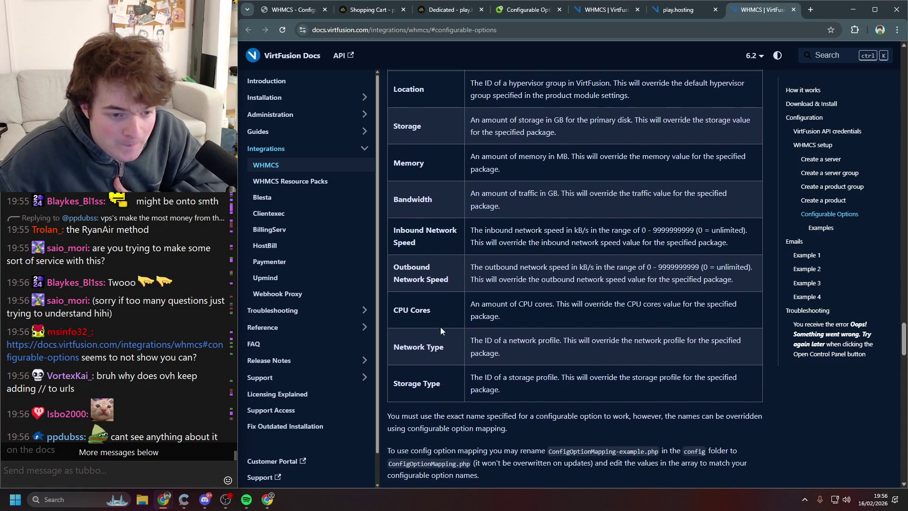
scroll(448, 384, up, 1)
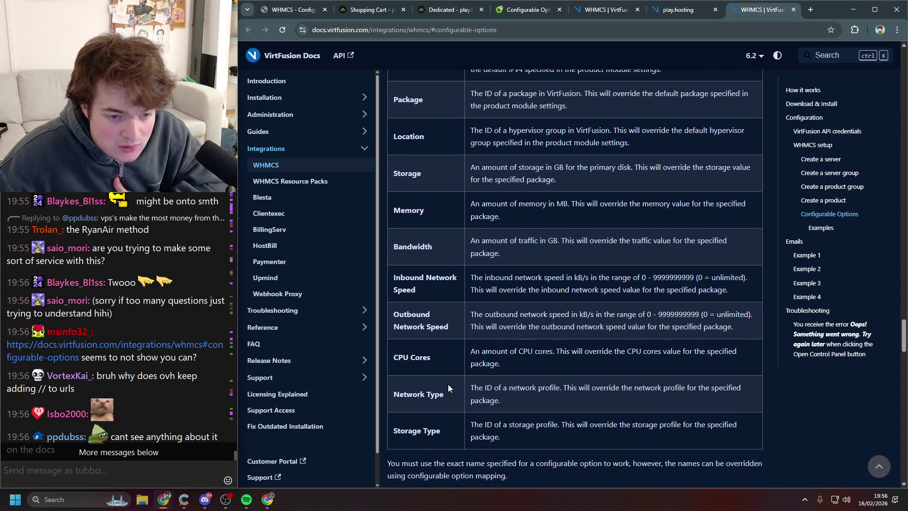
scroll(447, 370, up, 1)
scroll(450, 370, up, 3)
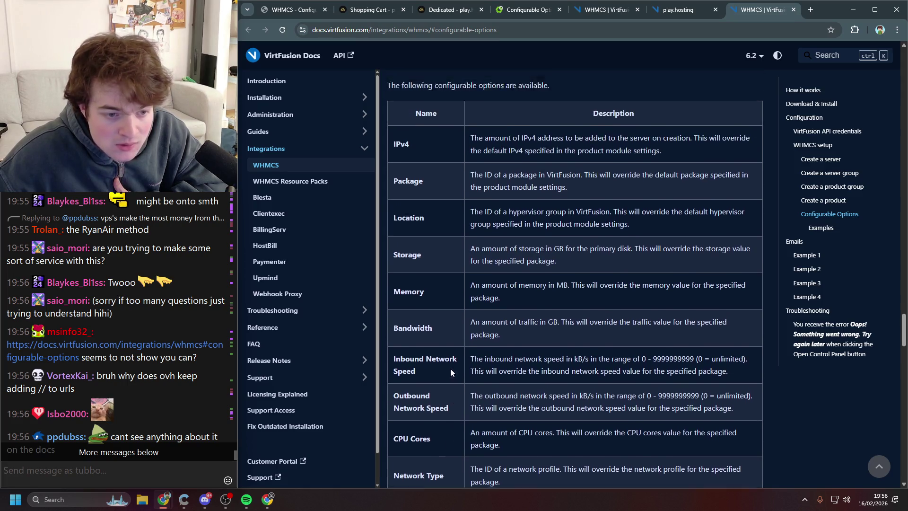
scroll(441, 356, down, 2)
scroll(464, 370, down, 1)
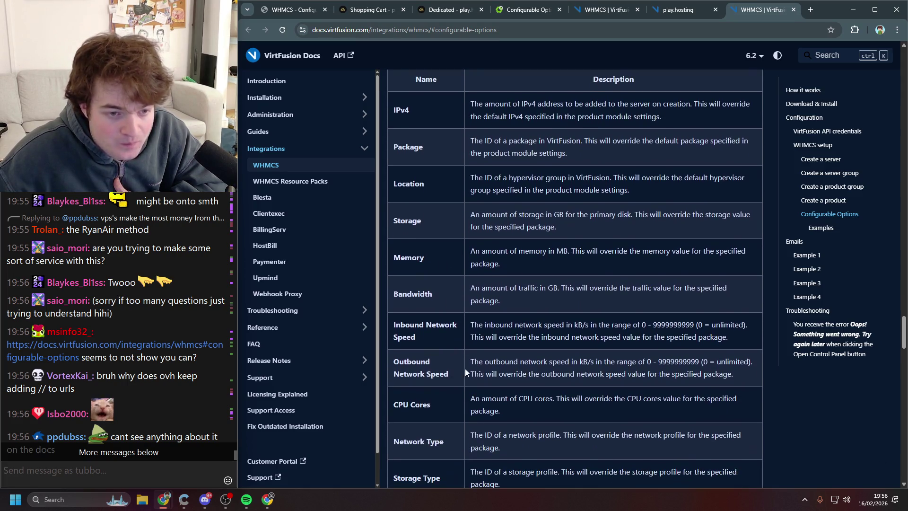
scroll(466, 282, up, 2)
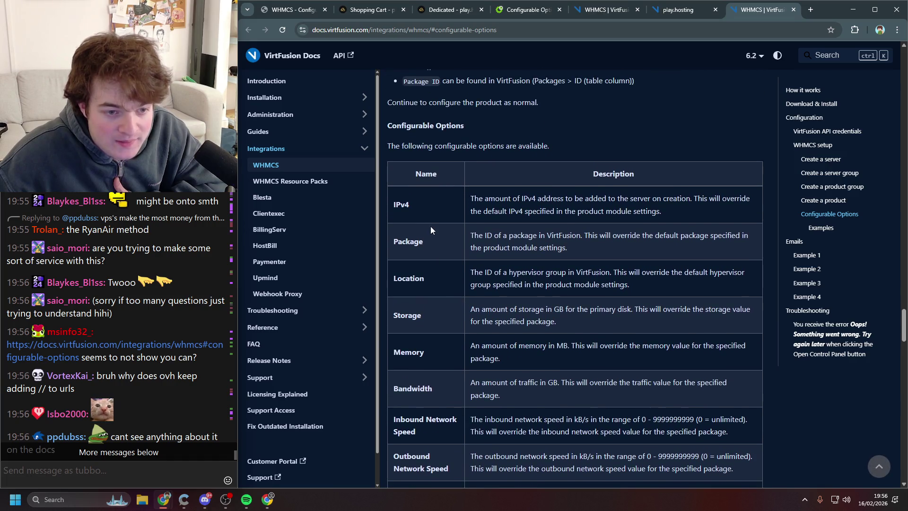
scroll(437, 254, down, 2)
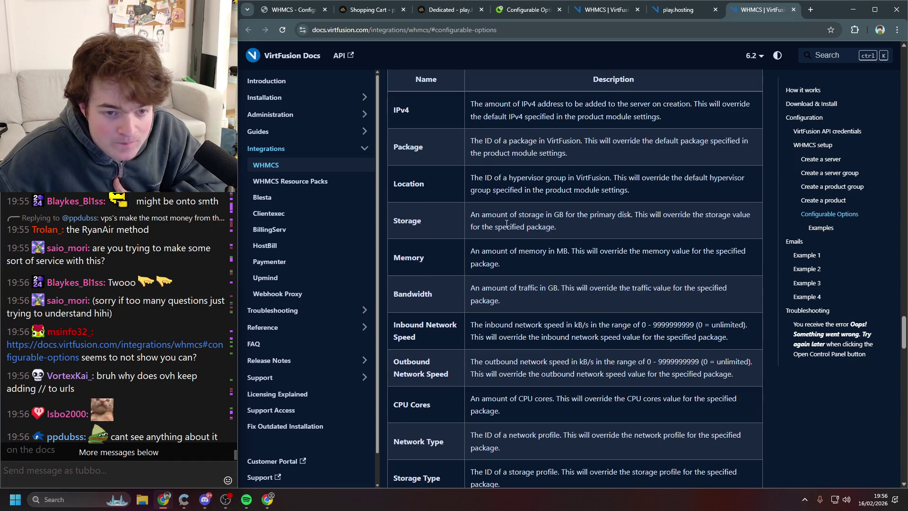
scroll(438, 228, down, 2)
scroll(106, 332, down, 1)
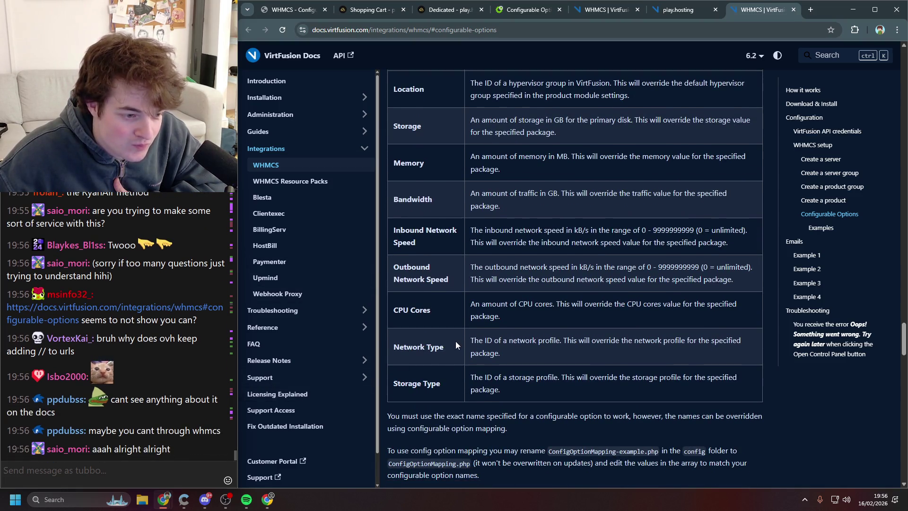
scroll(456, 343, down, 3)
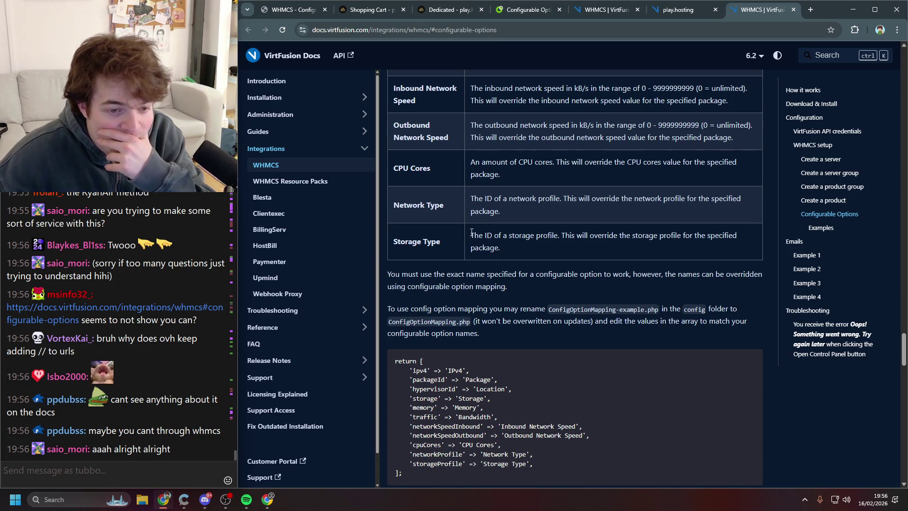
scroll(467, 243, up, 1)
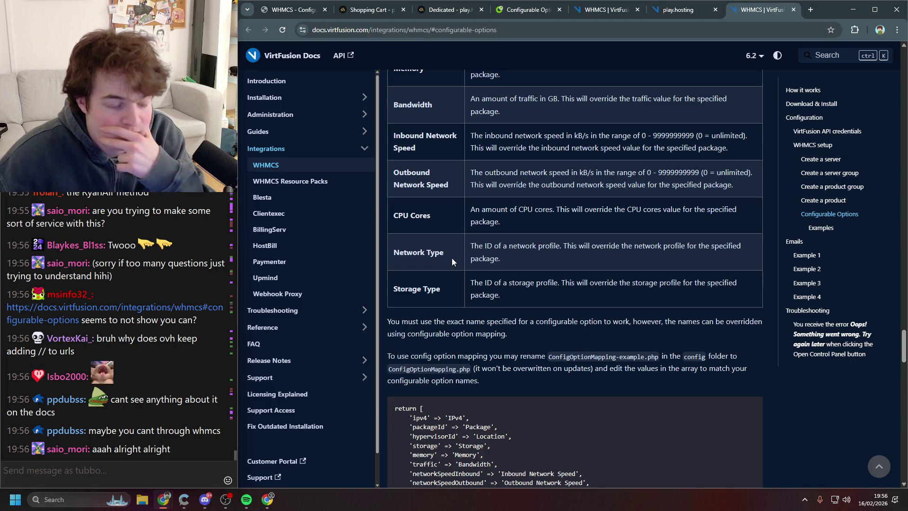
scroll(431, 262, up, 5)
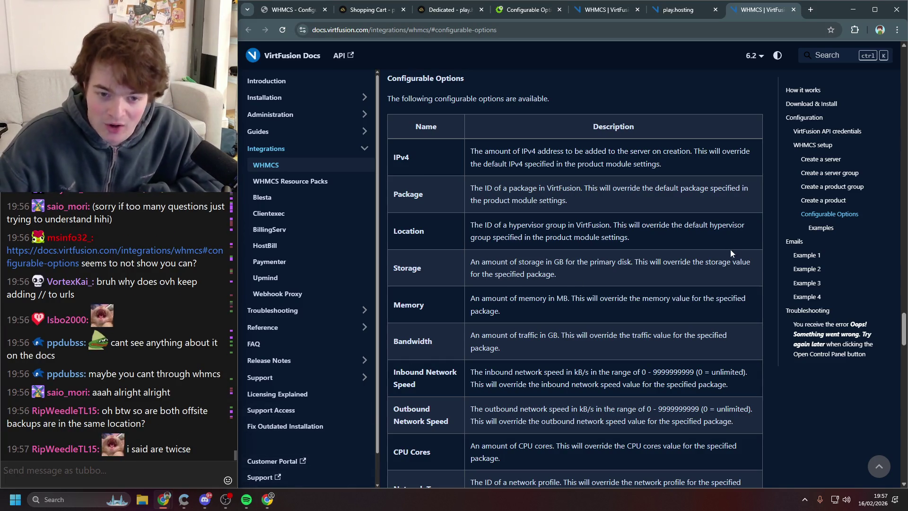
scroll(768, 241, down, 5)
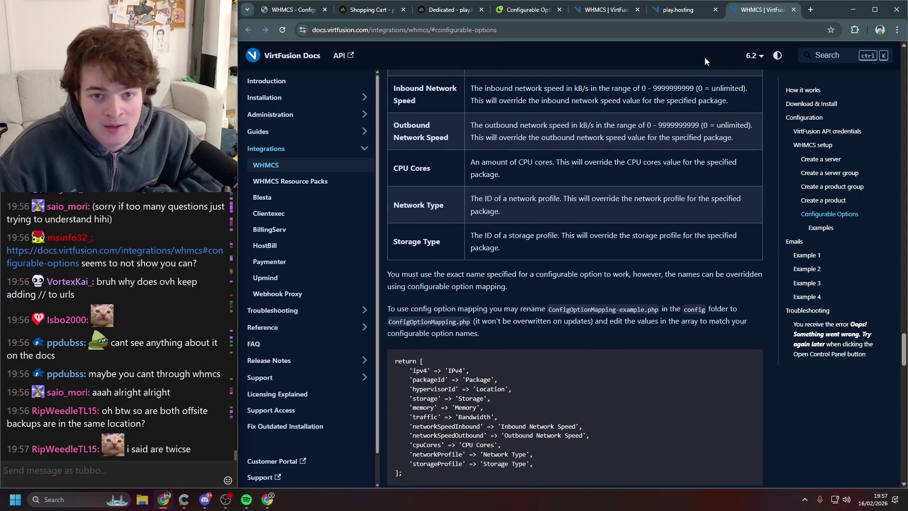
click(809, 10)
Step: Search Google for 'bogbase', then correct the query to 'borgbase' and search again
text(bog)
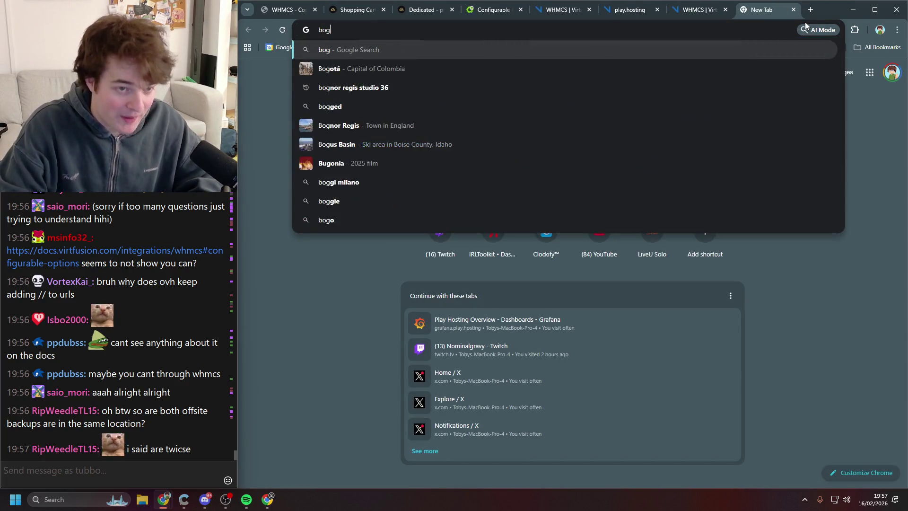
text(base)
key(Return)
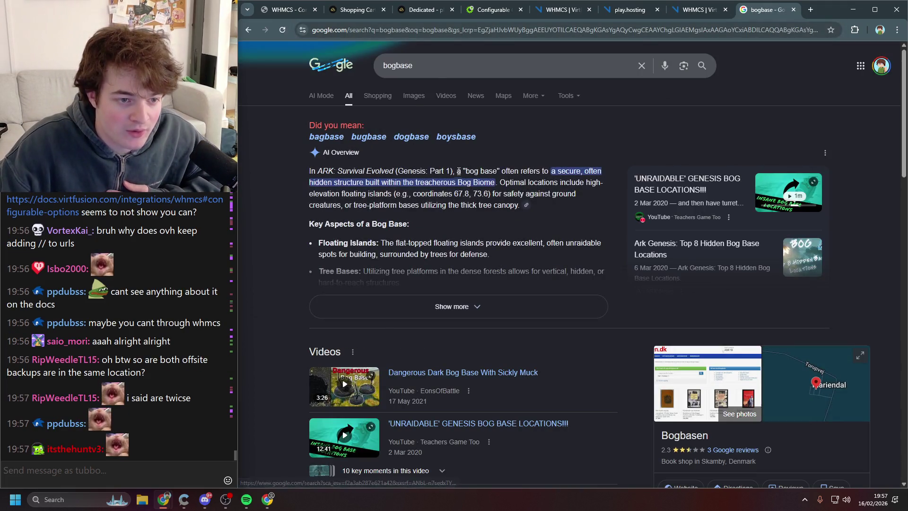
drag(415, 67, 371, 68)
text(borgbase)
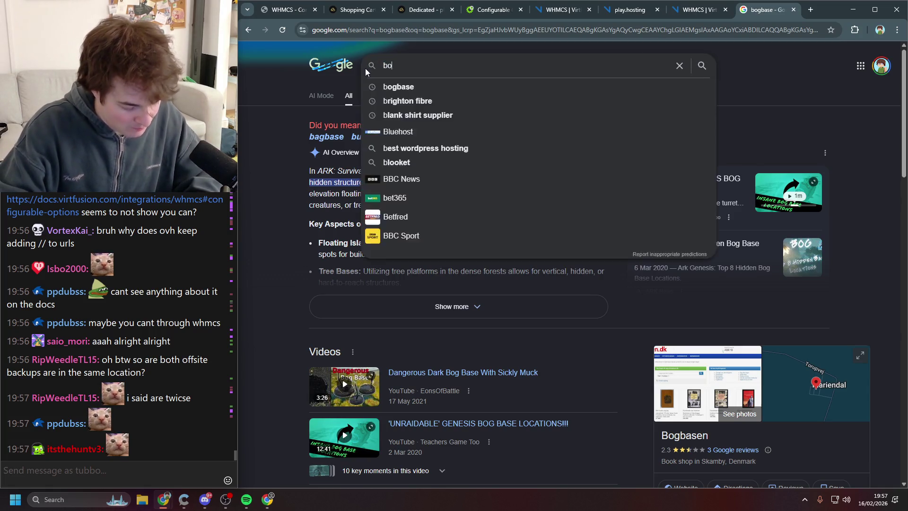
key(Return)
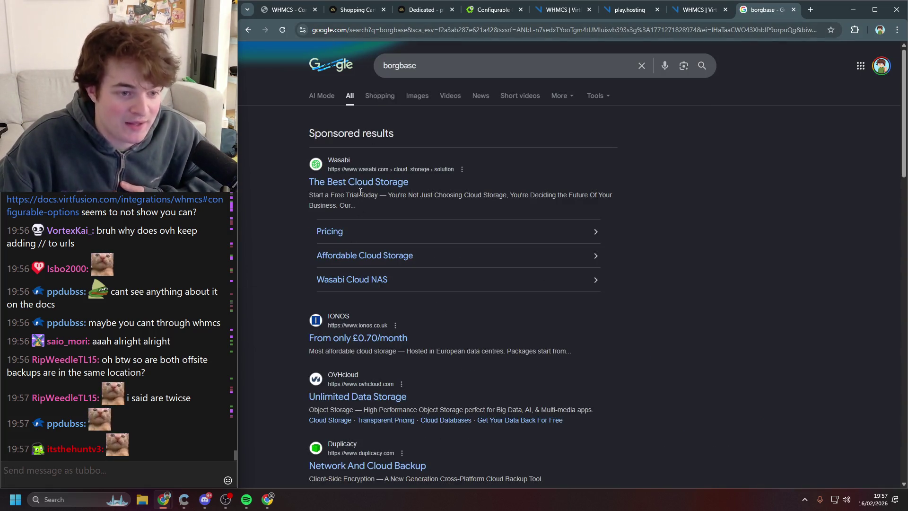
scroll(366, 268, down, 6)
Step: Open BorgBase and highlight the Large plan's $6/TB price beside Small $24/year and Medium $80/year
click(366, 268)
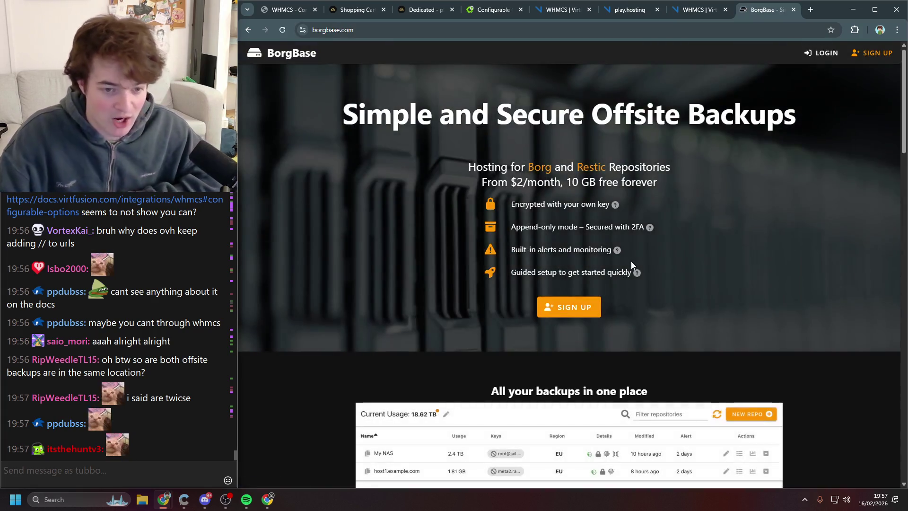
scroll(703, 251, down, 4)
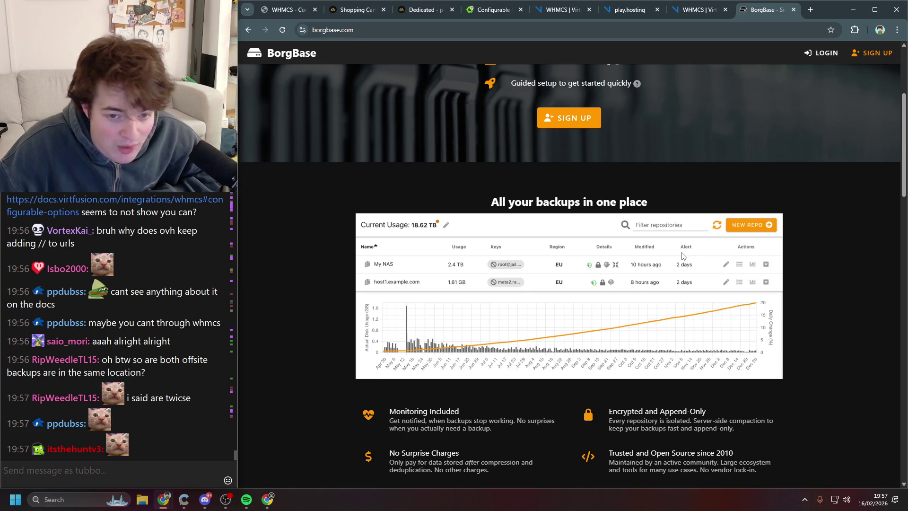
scroll(676, 258, down, 6)
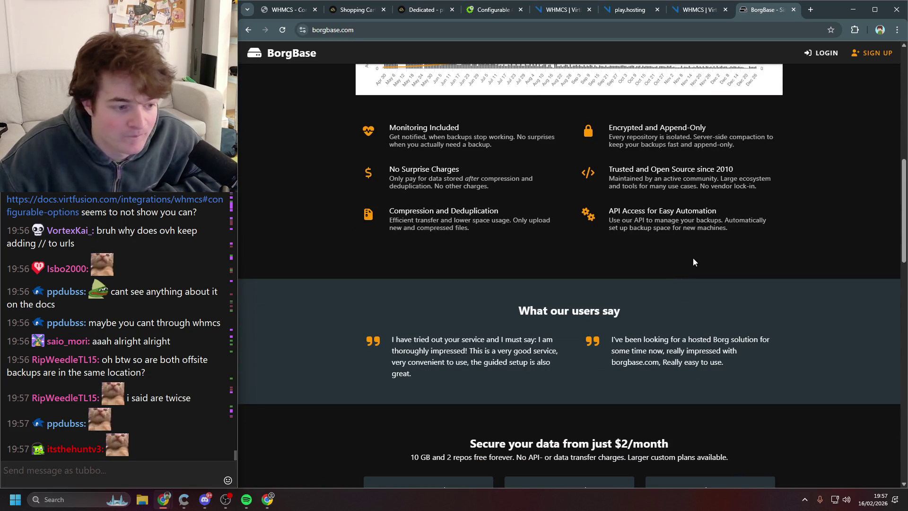
scroll(692, 262, down, 6)
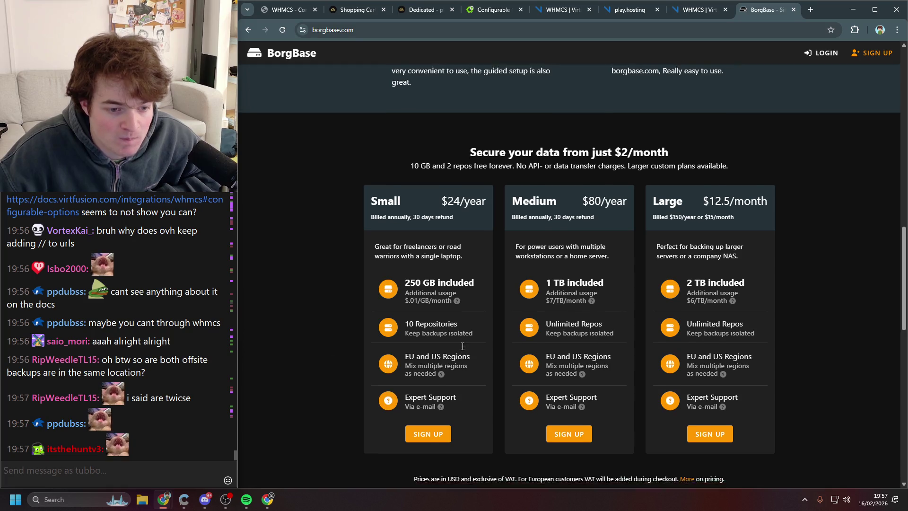
scroll(452, 346, down, 2)
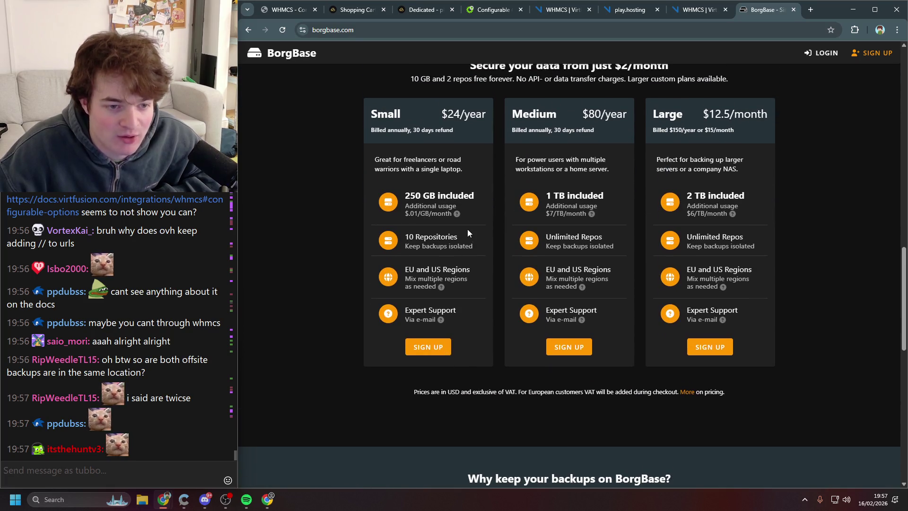
scroll(468, 220, up, 1)
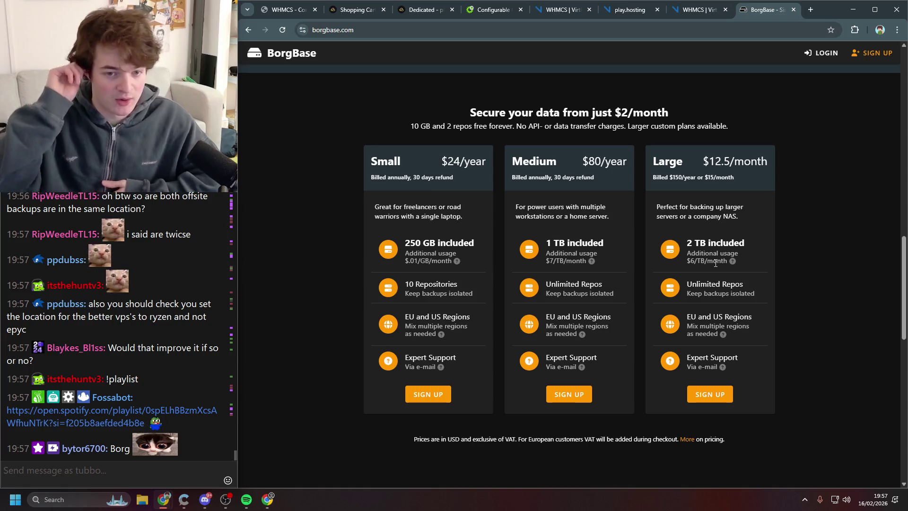
drag(686, 263, 694, 264)
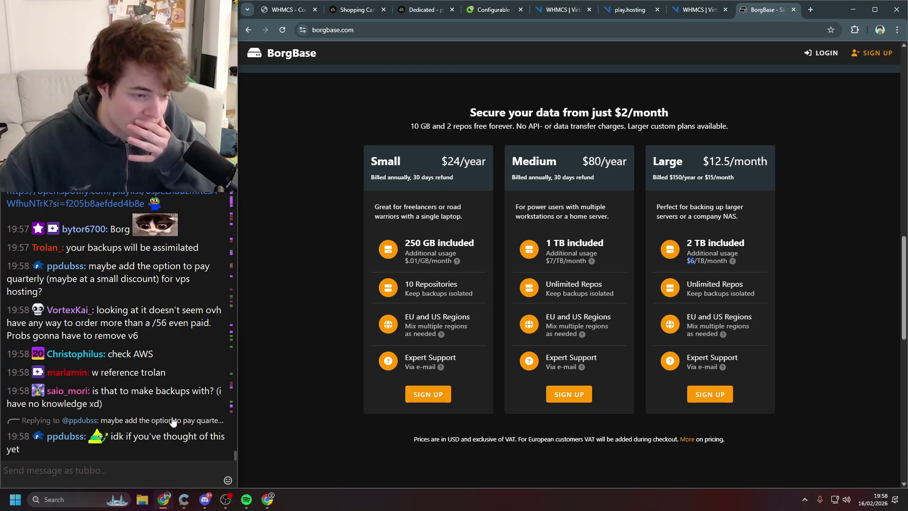
Step: Open and enlarge the chat message's reply thread, then close it
click(173, 421)
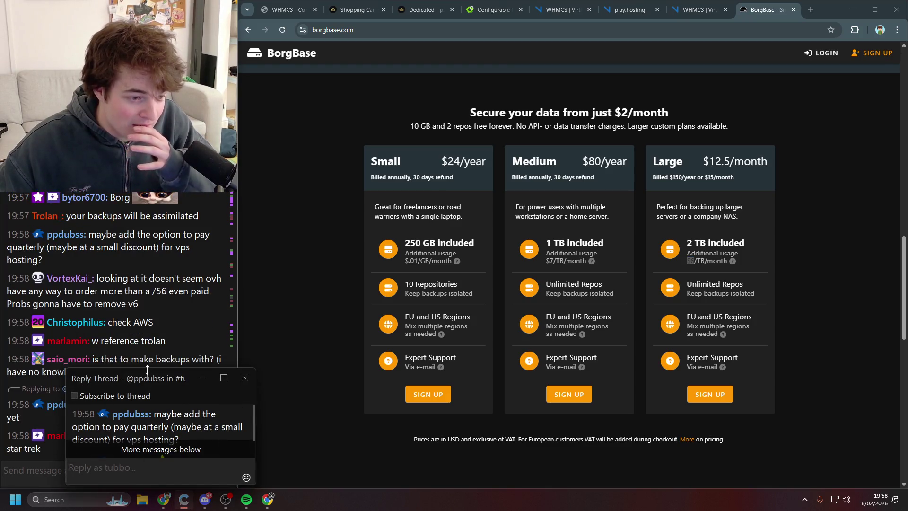
drag(147, 369, 147, 323)
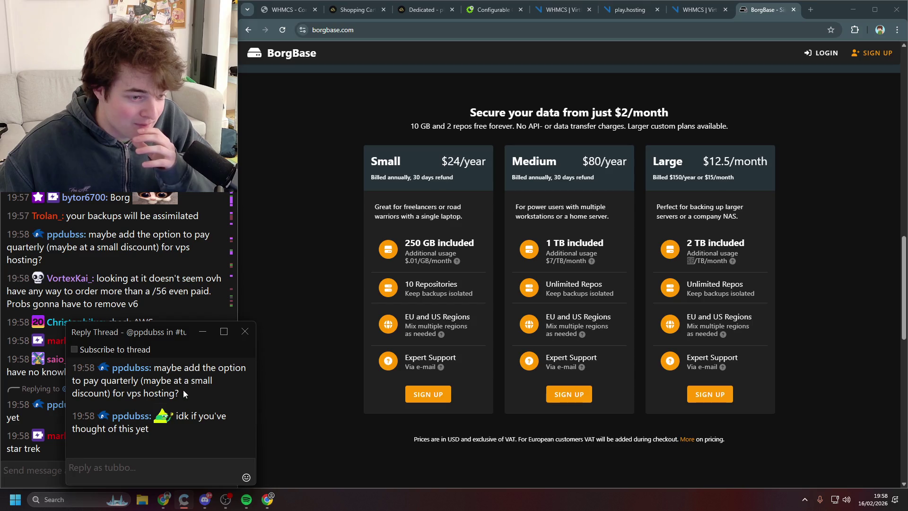
key(Escape)
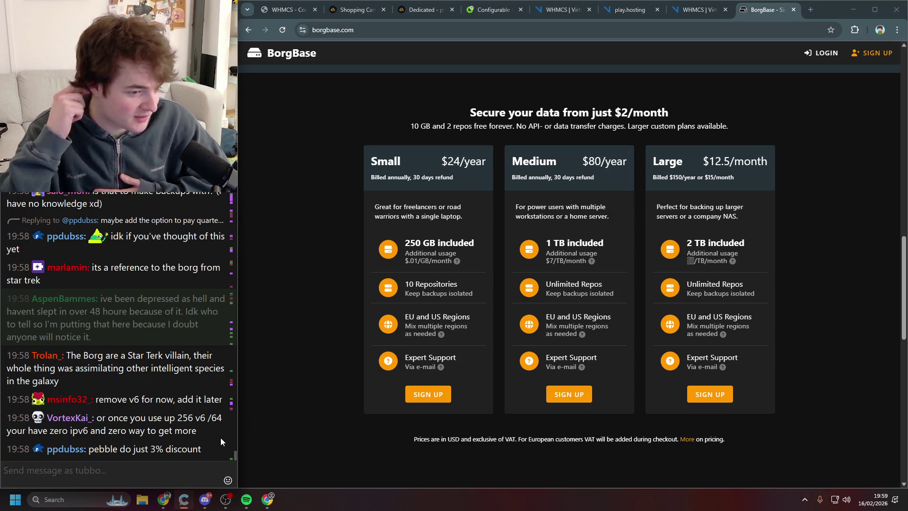
click(807, 12)
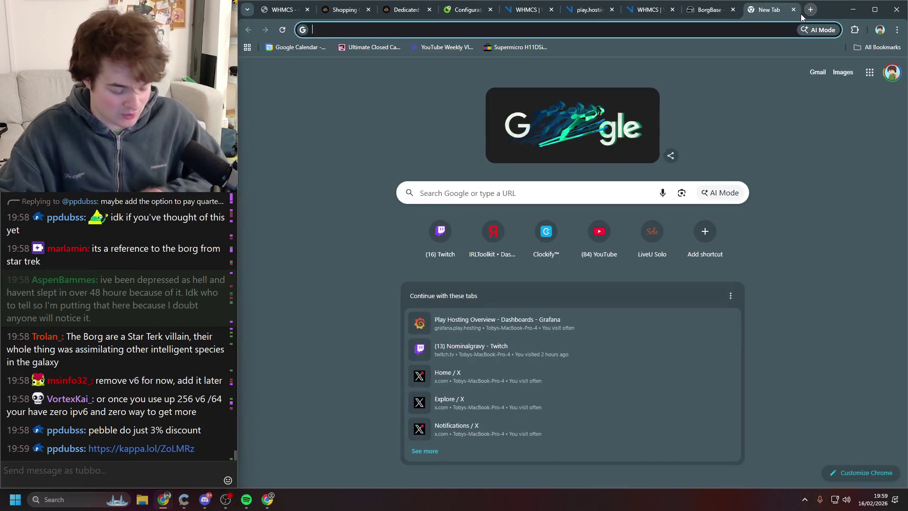
text(pebble)
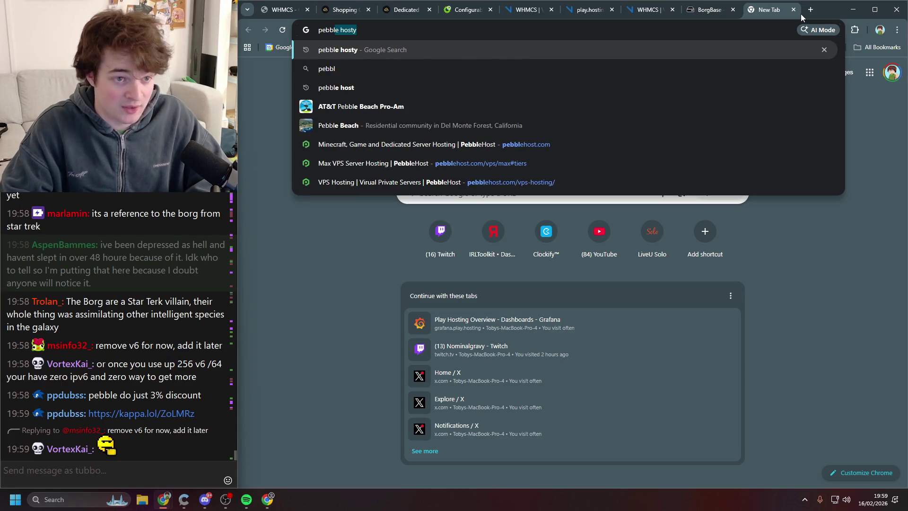
key(Return)
click(492, 182)
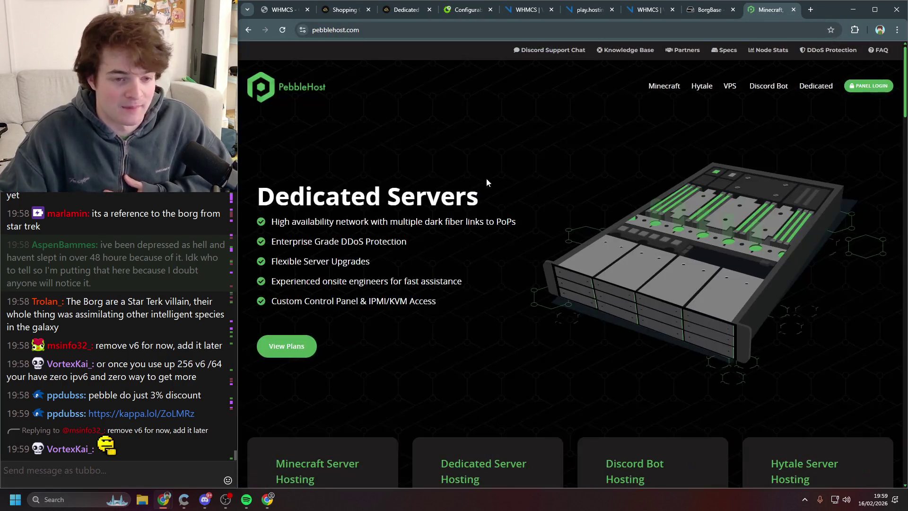
click(728, 86)
scroll(559, 227, down, 8)
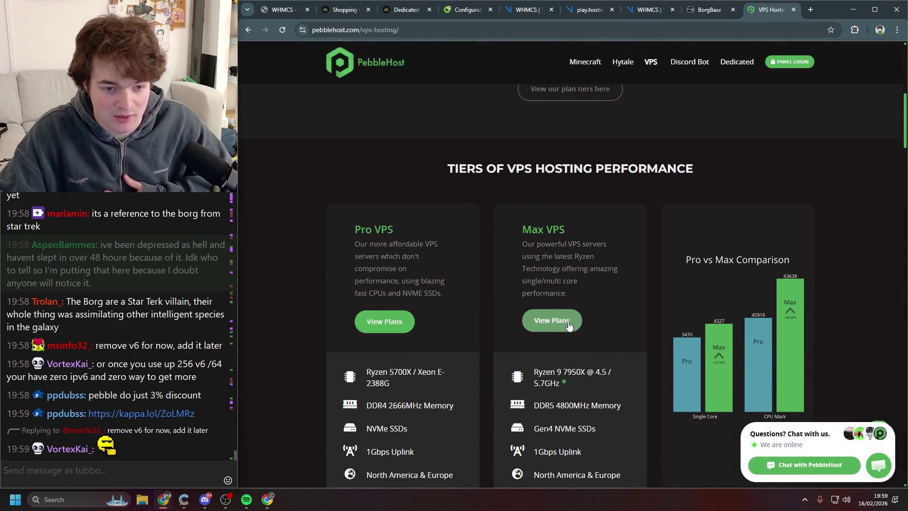
click(572, 322)
scroll(495, 252, down, 5)
scroll(495, 252, down, 4)
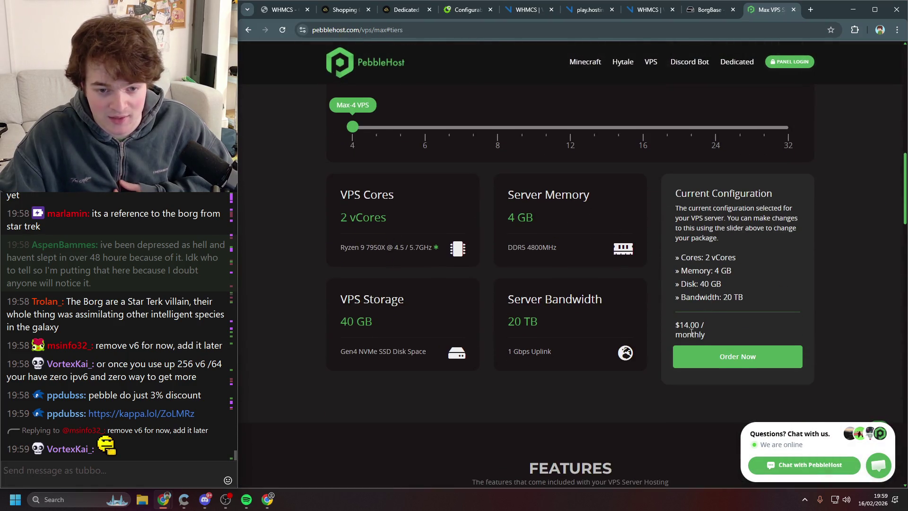
scroll(388, 196, up, 1)
drag(356, 178, 509, 178)
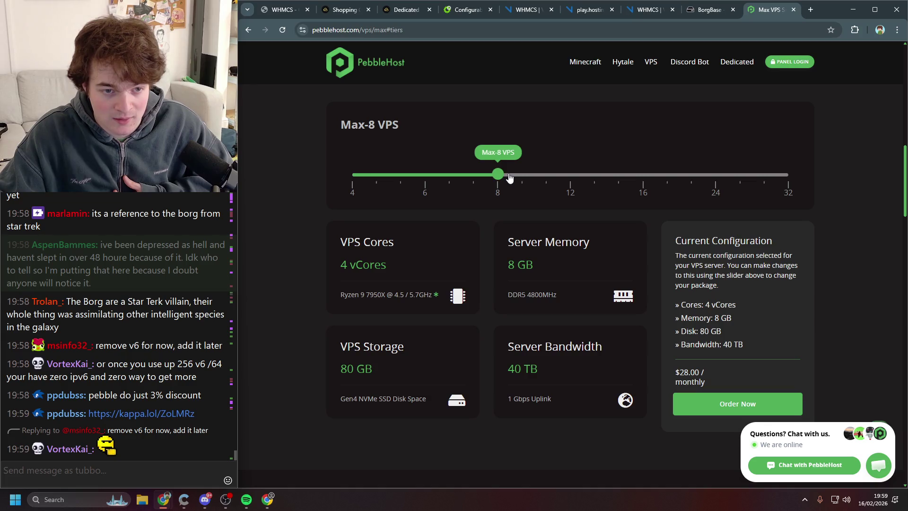
drag(510, 177, 825, 189)
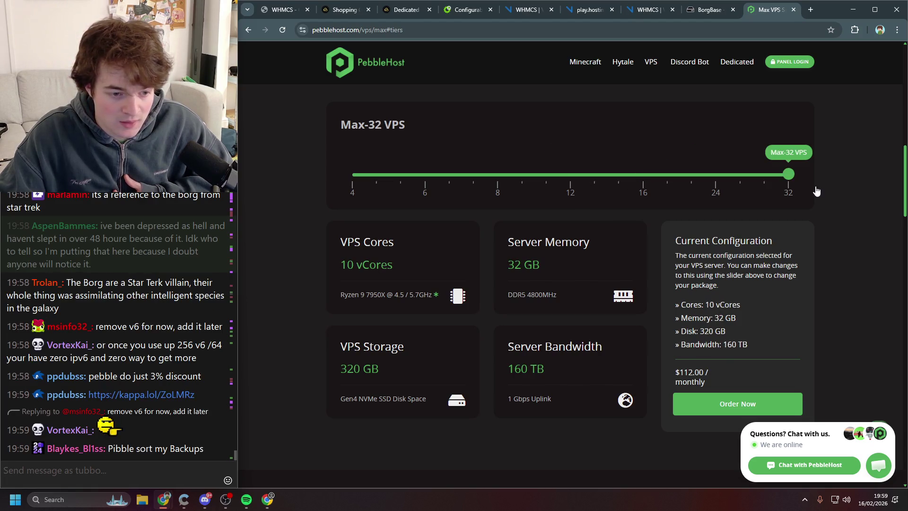
click(594, 176)
mouse_move(595, 177)
mouse_down()
mouse_move(347, 179)
mouse_move(764, 197)
mouse_up()
scroll(378, 213, up, 3)
scroll(433, 235, down, 2)
scroll(463, 237, up, 1)
scroll(426, 208, down, 5)
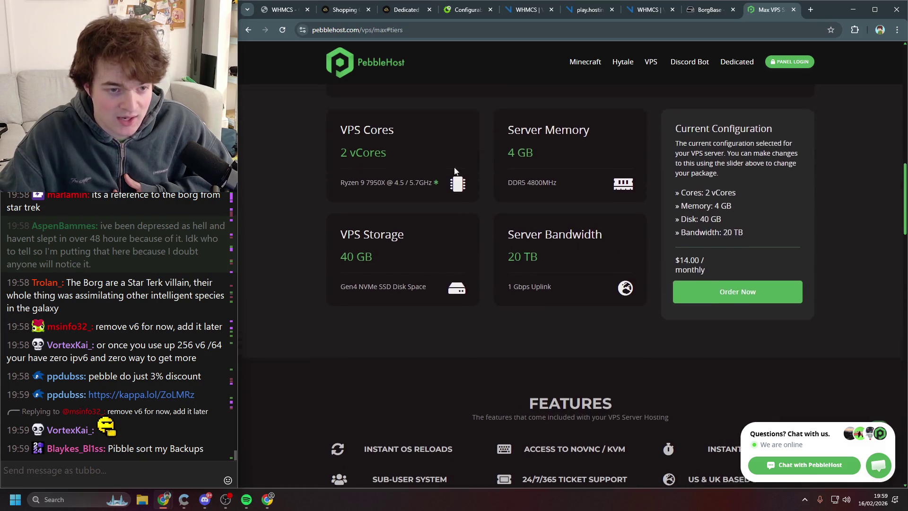
scroll(422, 331, up, 4)
mouse_move(370, 215)
mouse_down()
mouse_move(525, 227)
mouse_move(298, 234)
mouse_move(611, 236)
mouse_move(715, 226)
mouse_move(275, 257)
mouse_up()
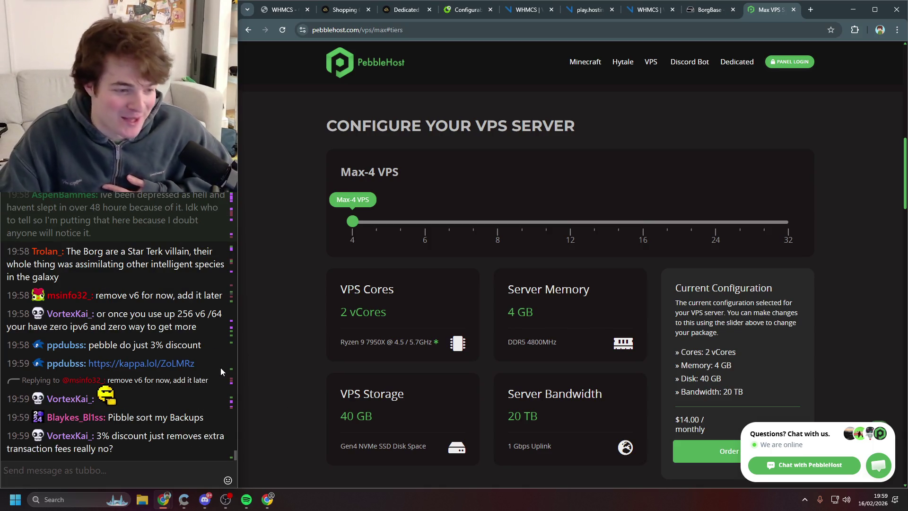
click(174, 363)
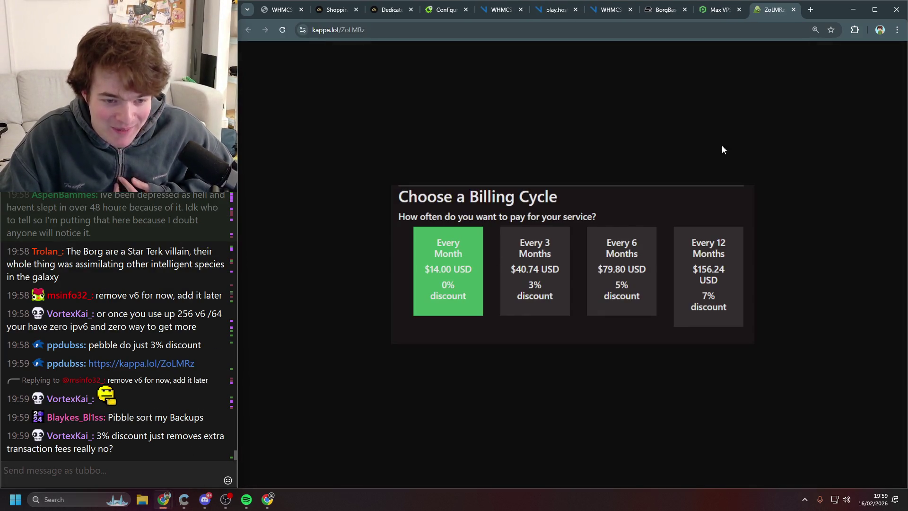
click(794, 10)
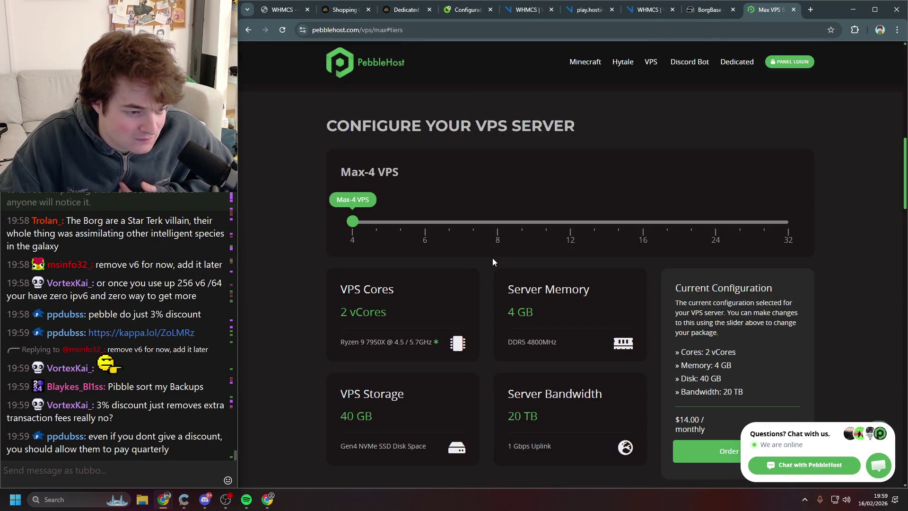
mouse_move(356, 222)
mouse_down()
mouse_move(759, 223)
mouse_move(338, 240)
mouse_move(786, 232)
mouse_move(334, 249)
mouse_move(856, 211)
mouse_move(385, 229)
mouse_move(735, 218)
mouse_move(371, 252)
mouse_up()
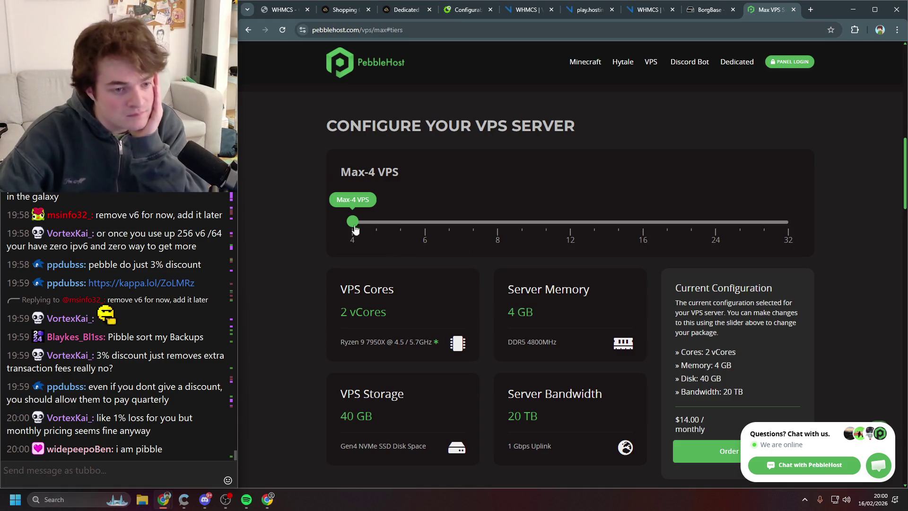
mouse_move(355, 222)
mouse_down()
mouse_move(808, 223)
mouse_move(331, 265)
mouse_up()
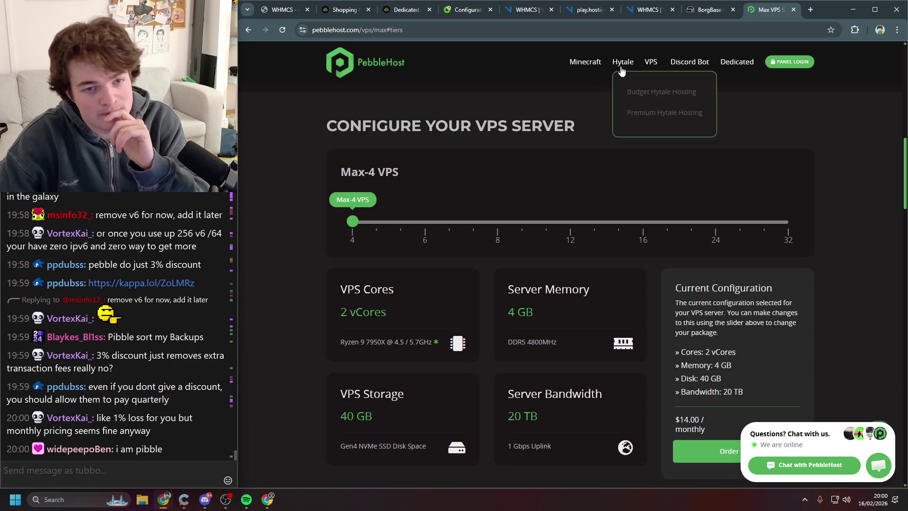
scroll(595, 222, up, 1)
scroll(596, 236, down, 2)
scroll(589, 236, up, 10)
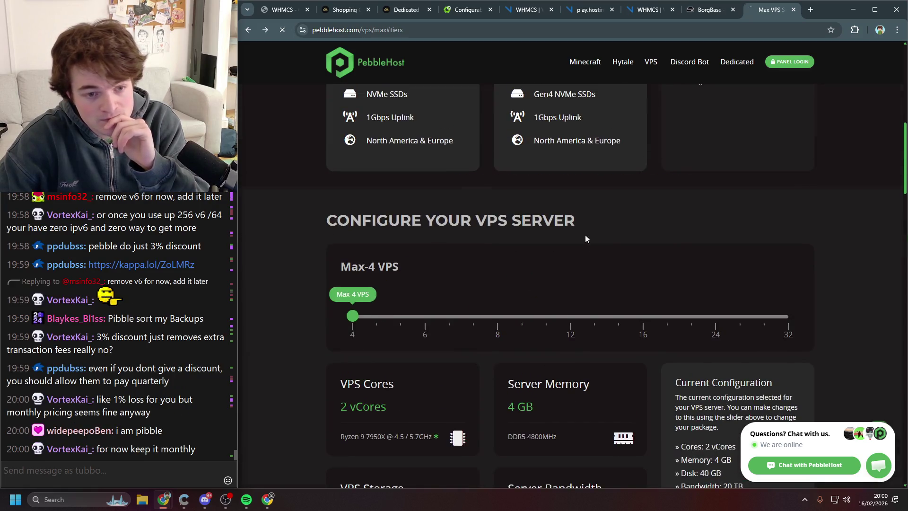
click(400, 313)
Step: Preview the larger Pro VPS sizes and prices using the plan slider
scroll(611, 258, down, 10)
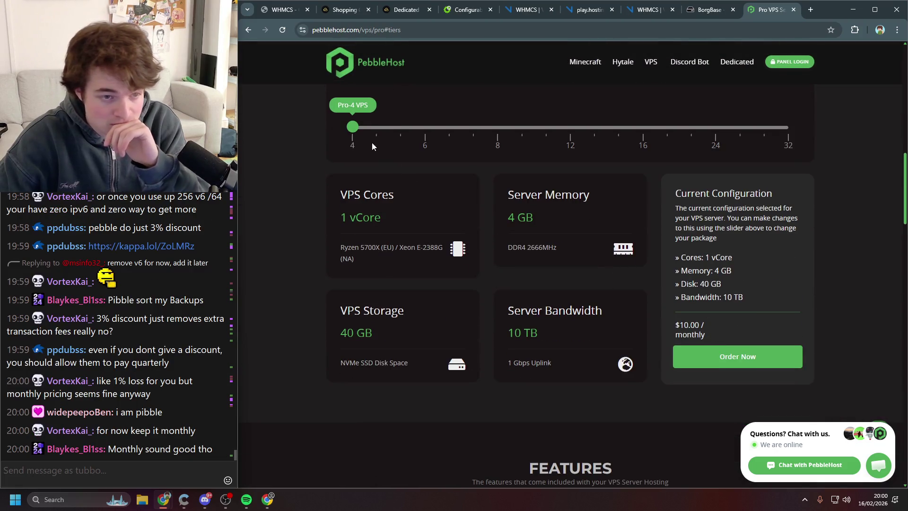
mouse_move(373, 128)
mouse_down()
mouse_move(614, 136)
mouse_move(580, 138)
mouse_up()
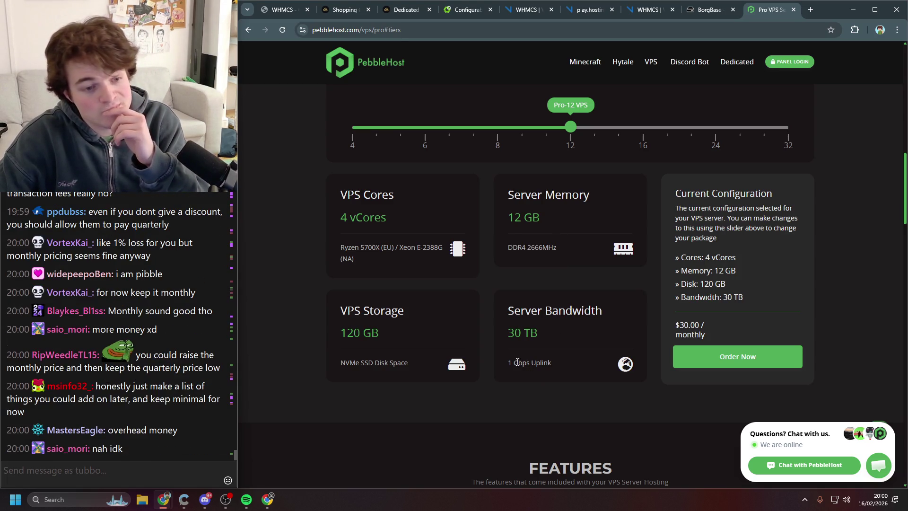
scroll(483, 272, up, 8)
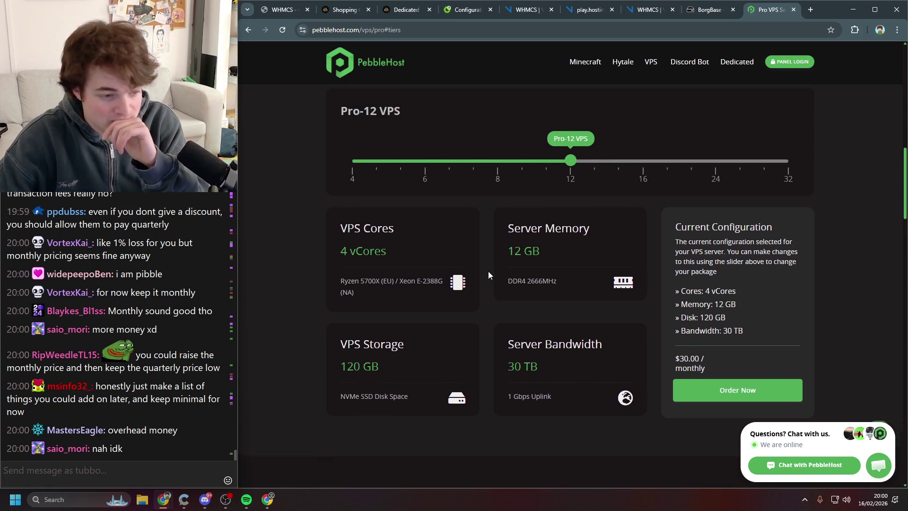
scroll(455, 280, up, 5)
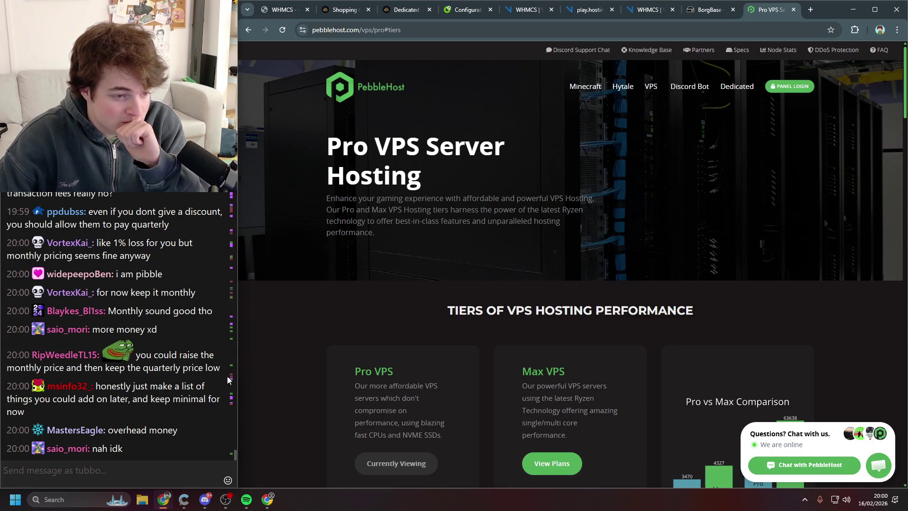
scroll(518, 314, down, 5)
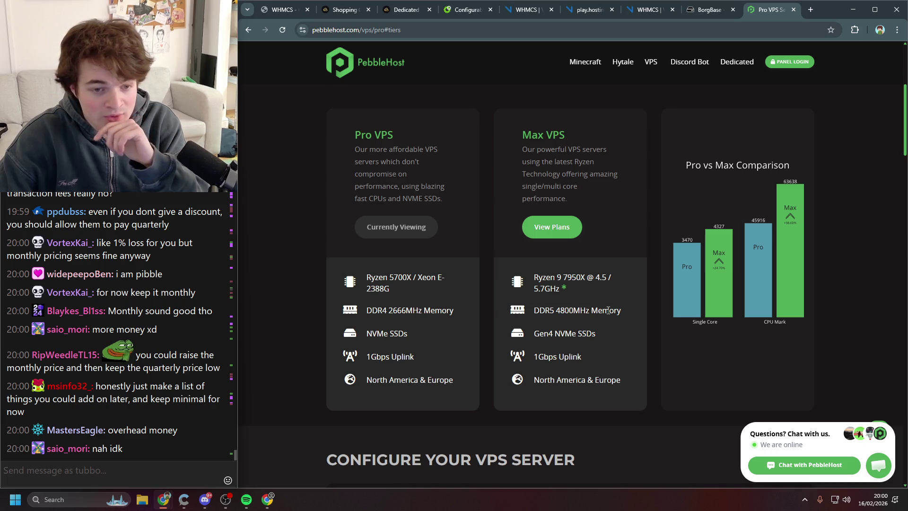
Step: Compare the DDR5 4800MHz memory spec, then close the PebbleHost Pro VPS page
mouse_move(620, 314)
mouse_down()
mouse_move(538, 316)
mouse_move(563, 310)
mouse_up()
click(591, 308)
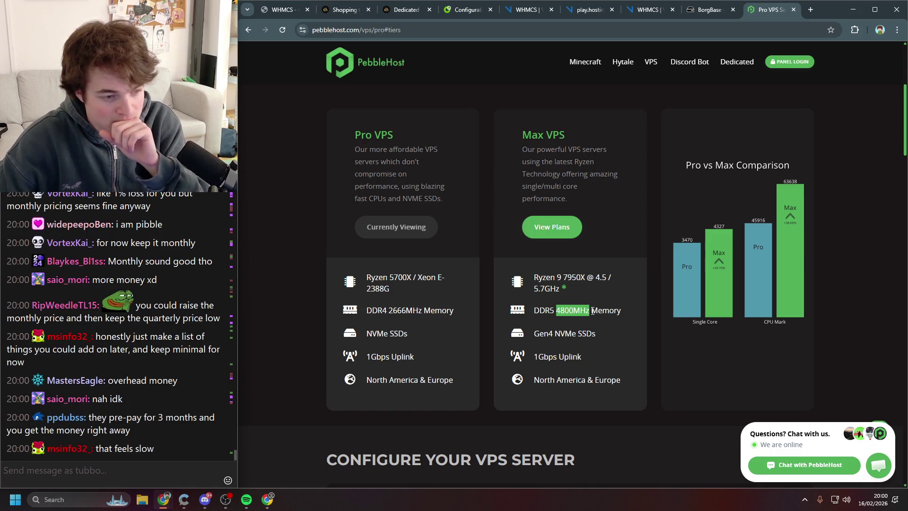
click(592, 308)
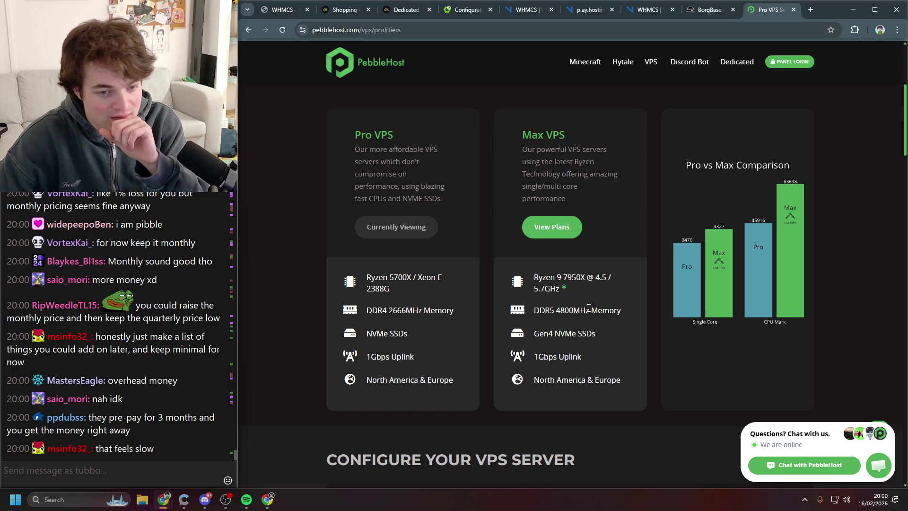
drag(589, 307, 559, 311)
click(579, 299)
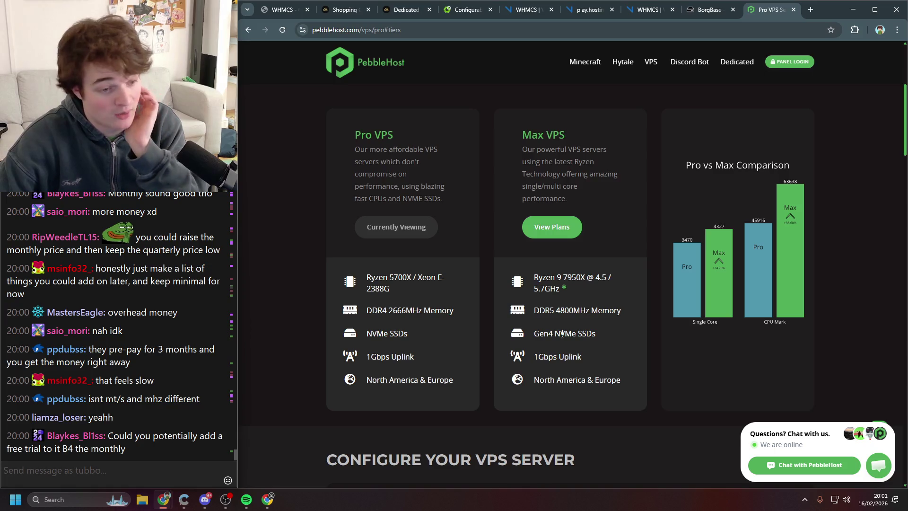
scroll(560, 344, up, 5)
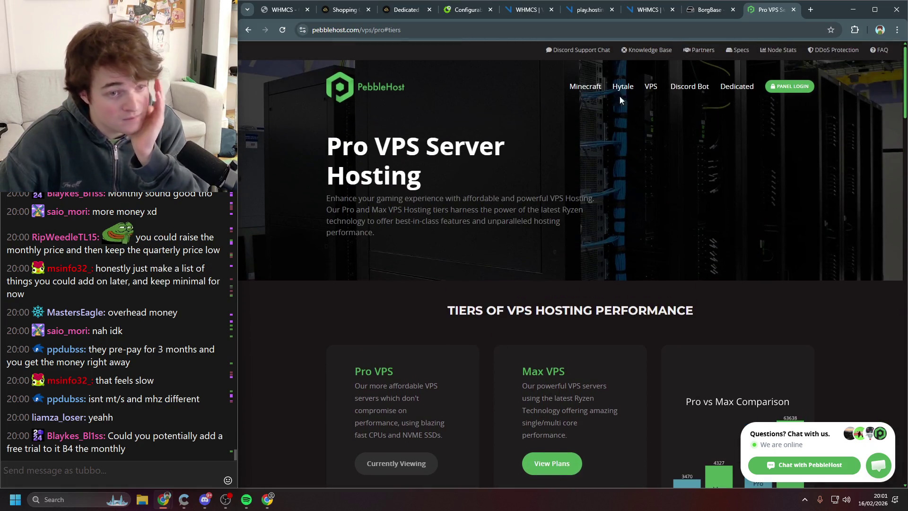
click(794, 9)
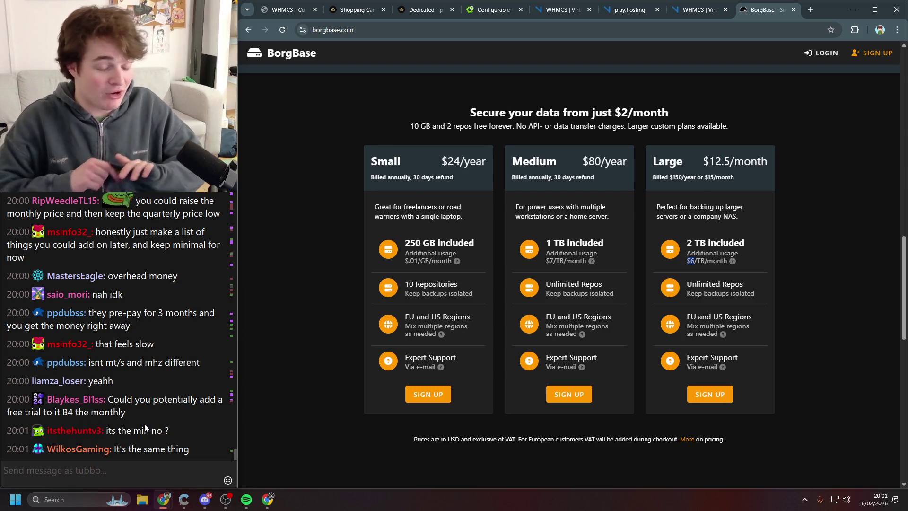
Step: Check the VPS - Lite cart's £4.00 total due today, then close the BorgBase page
click(358, 9)
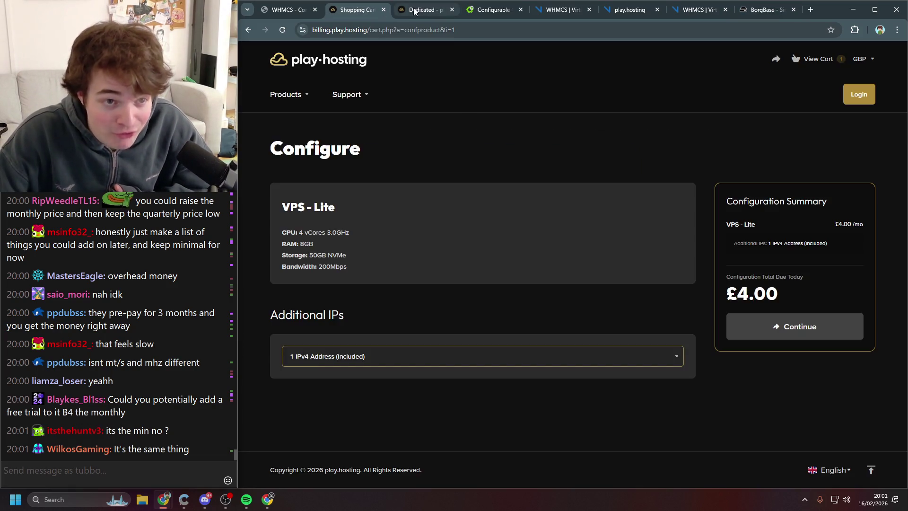
drag(788, 301, 728, 295)
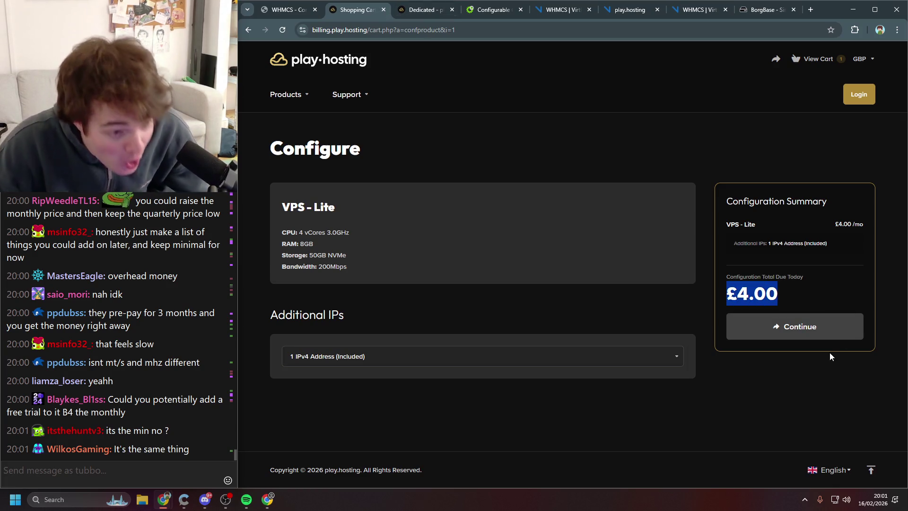
click(883, 275)
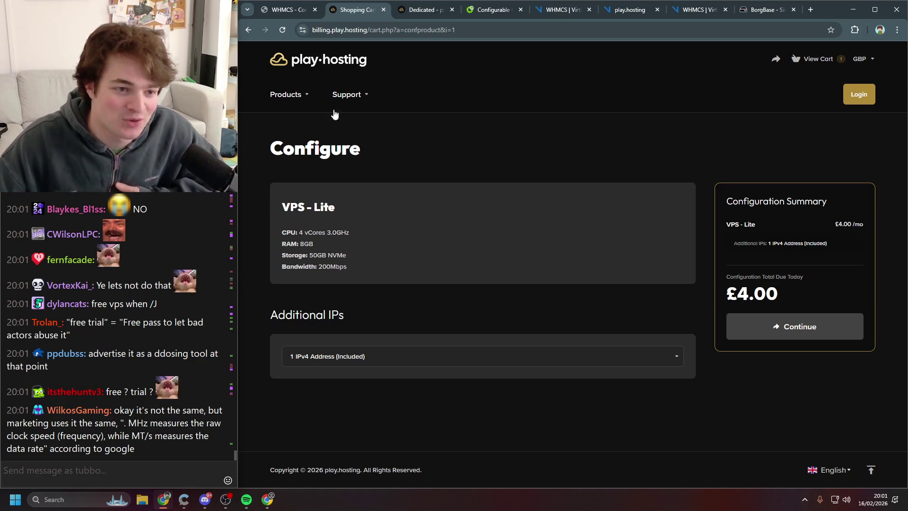
drag(781, 297, 746, 298)
double_click(799, 298)
click(805, 298)
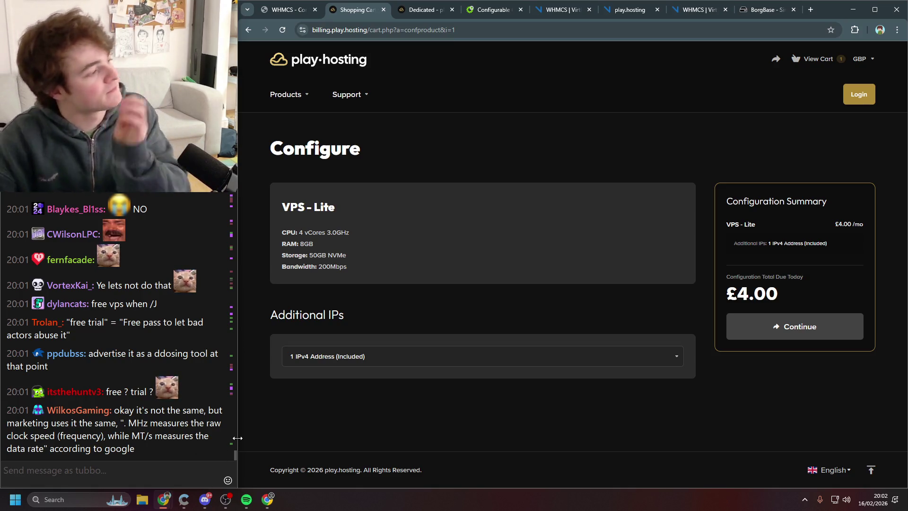
click(781, 14)
click(794, 9)
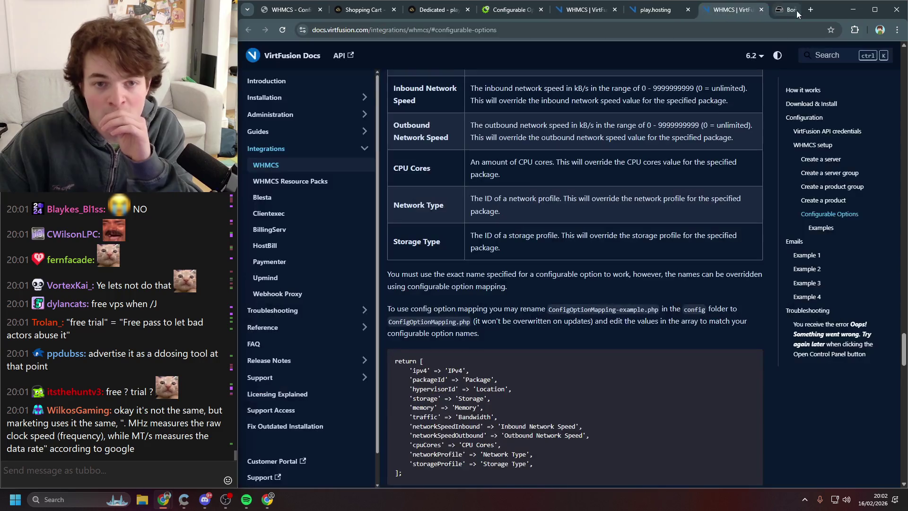
Step: Check the Backups plan's type choices, keep Quantity, and go back to Server Backup Plans
scroll(523, 230, up, 5)
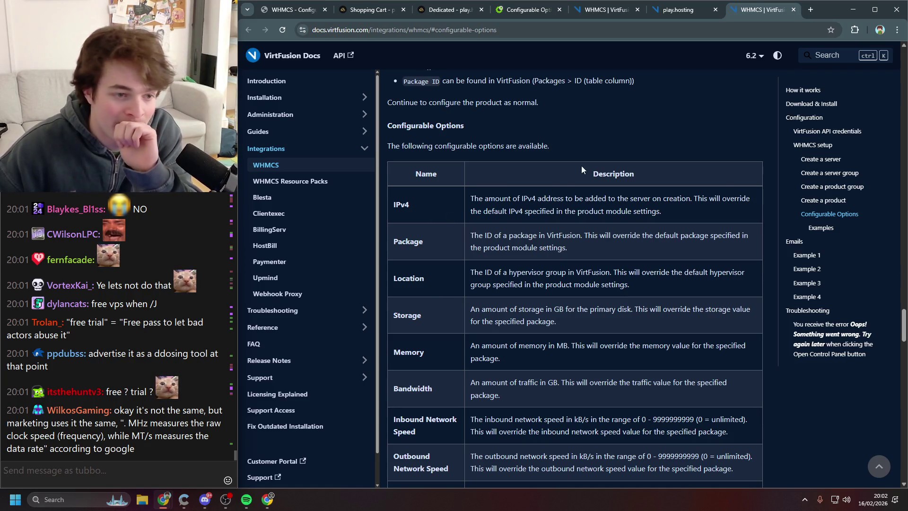
click(681, 10)
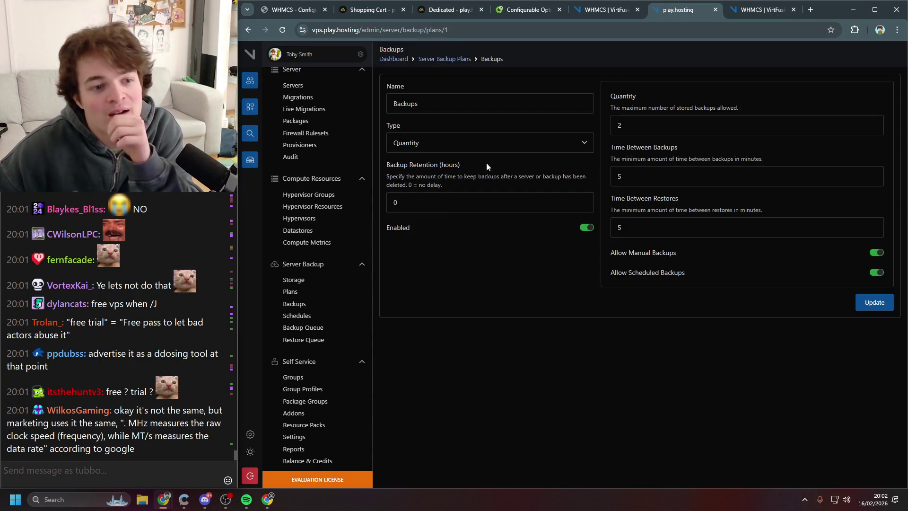
click(458, 138)
click(490, 143)
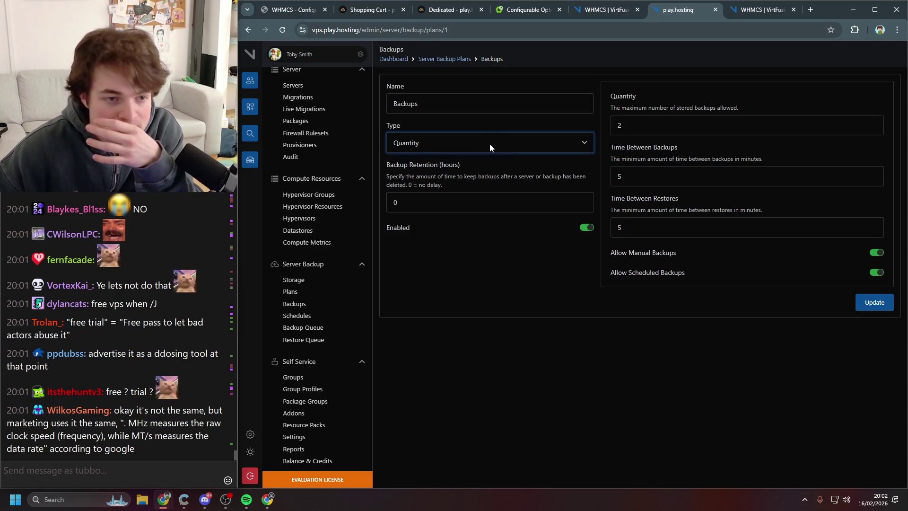
click(509, 146)
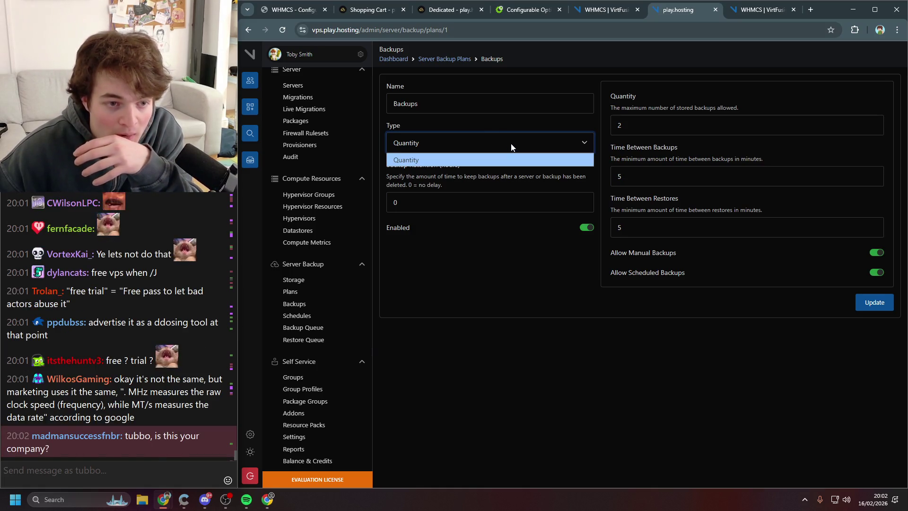
click(504, 157)
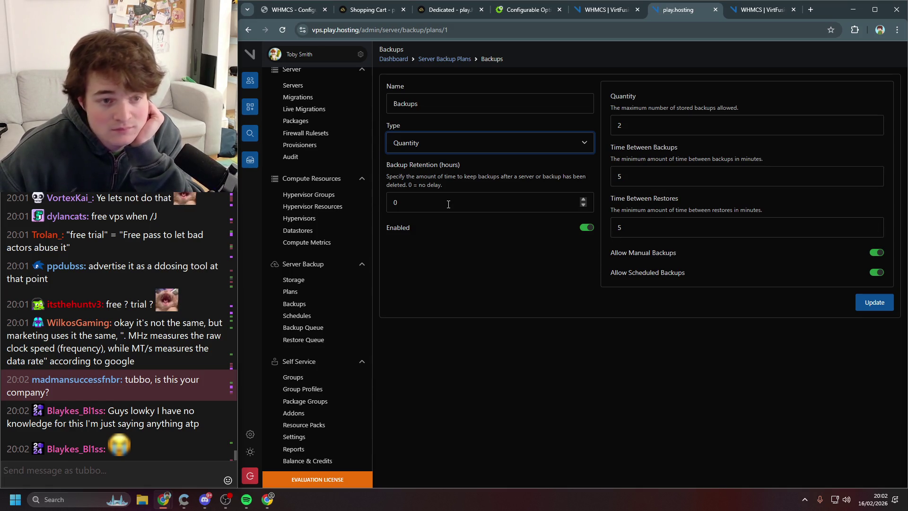
key(alt+Left)
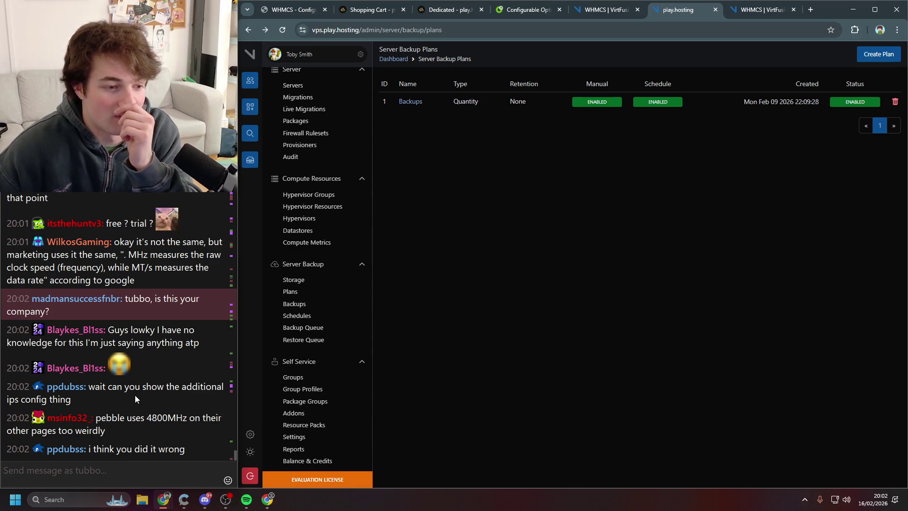
click(743, 8)
Step: Place the WHMCS configurable options editor, widened, beside the VirtFusion docs
scroll(581, 239, down, 20)
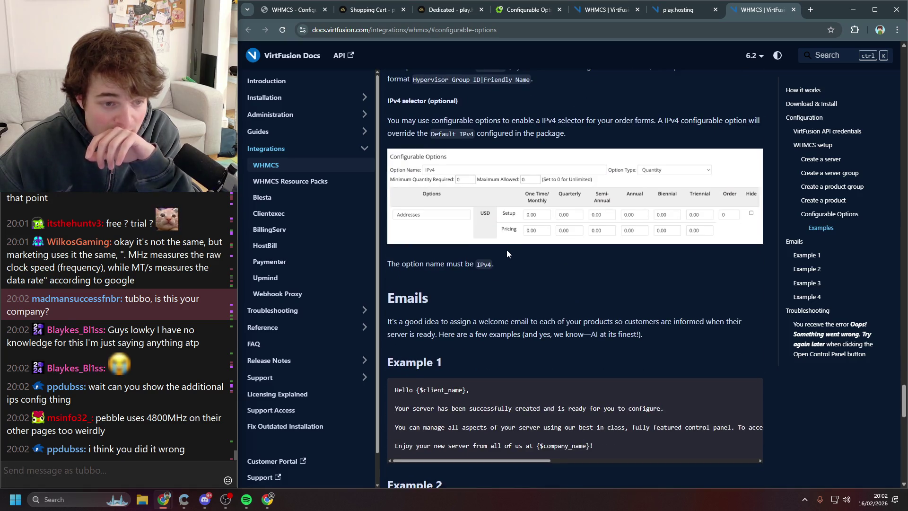
scroll(507, 250, up, 3)
scroll(652, 260, down, 3)
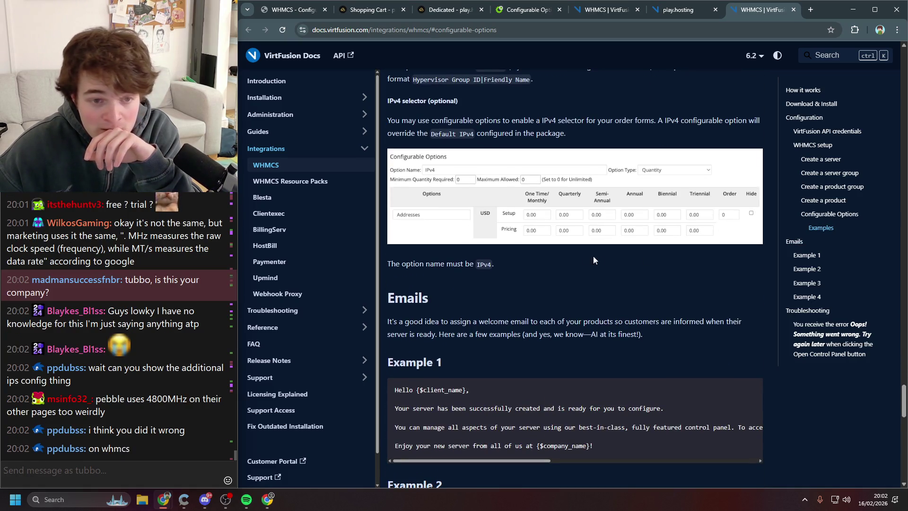
scroll(549, 241, up, 1)
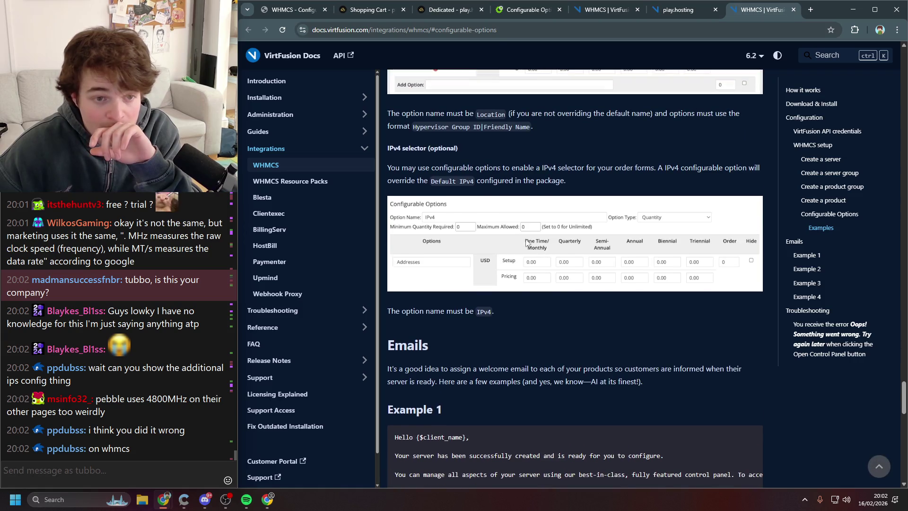
click(519, 15)
click(559, 9)
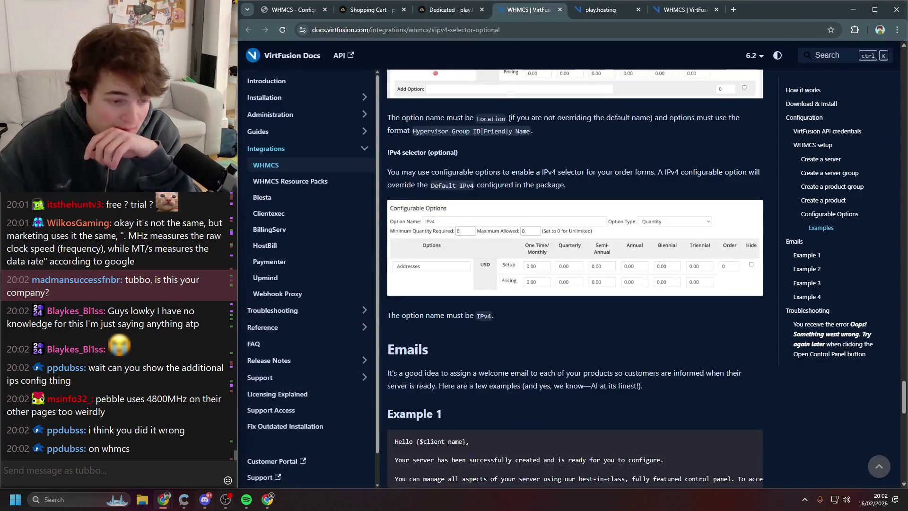
mouse_move(163, 500)
click(142, 449)
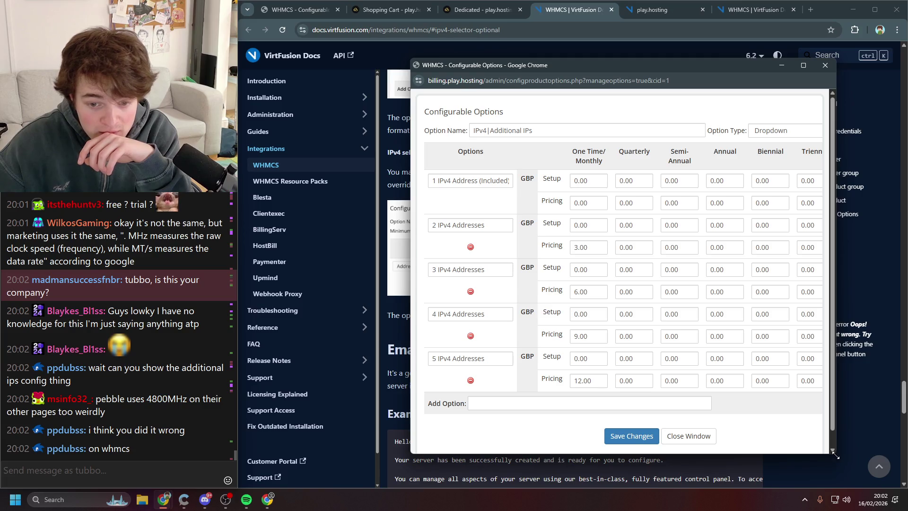
drag(835, 452, 900, 452)
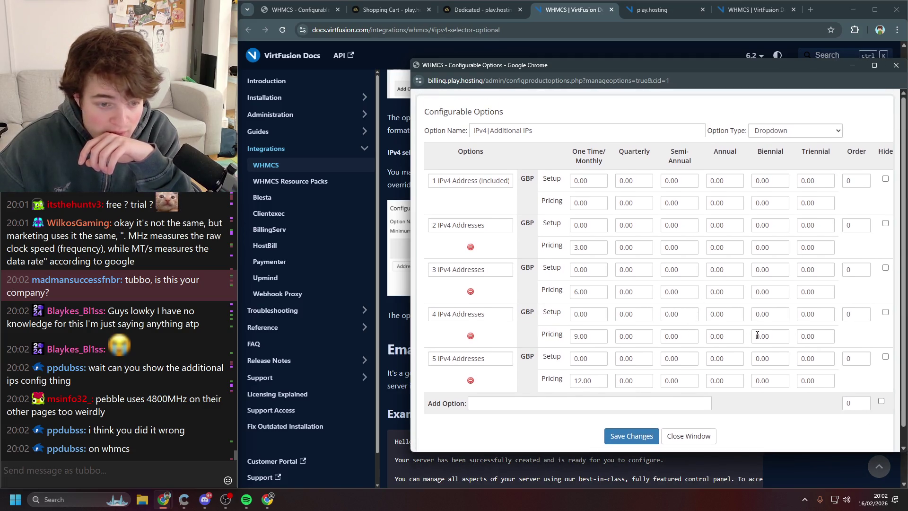
drag(717, 72, 674, 75)
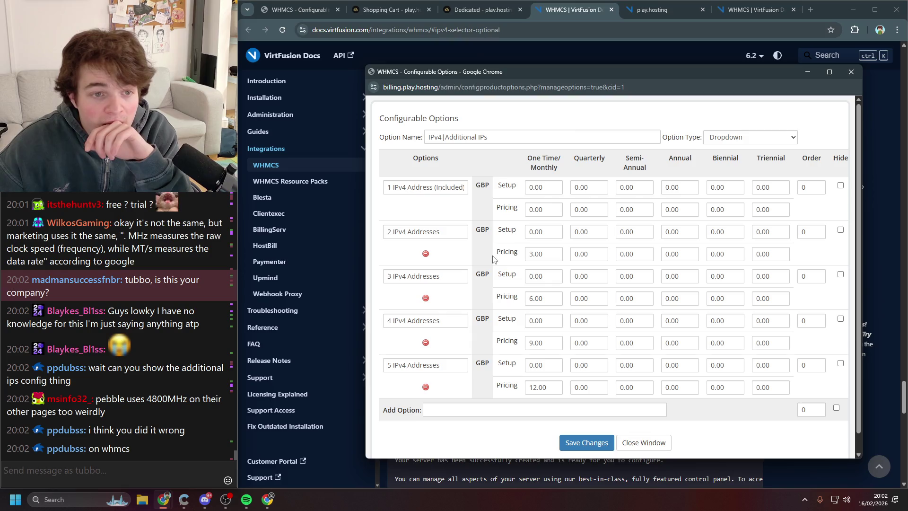
mouse_move(678, 72)
mouse_down()
mouse_move(658, 308)
mouse_move(659, 457)
mouse_move(663, 231)
mouse_move(685, 362)
mouse_move(689, 333)
mouse_move(689, 368)
mouse_move(665, 57)
mouse_move(655, 76)
mouse_up()
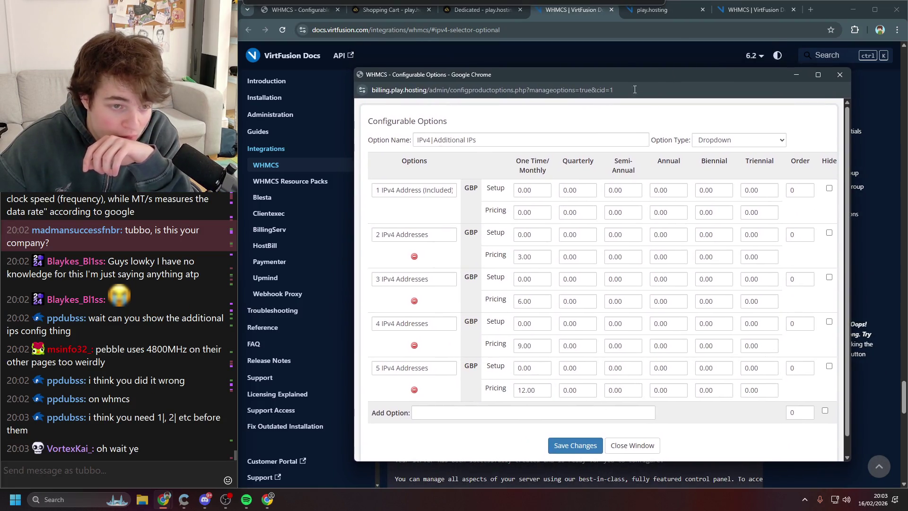
Step: Prefix the five IPv4 Addresses option names with 1| through 5|
click(376, 190)
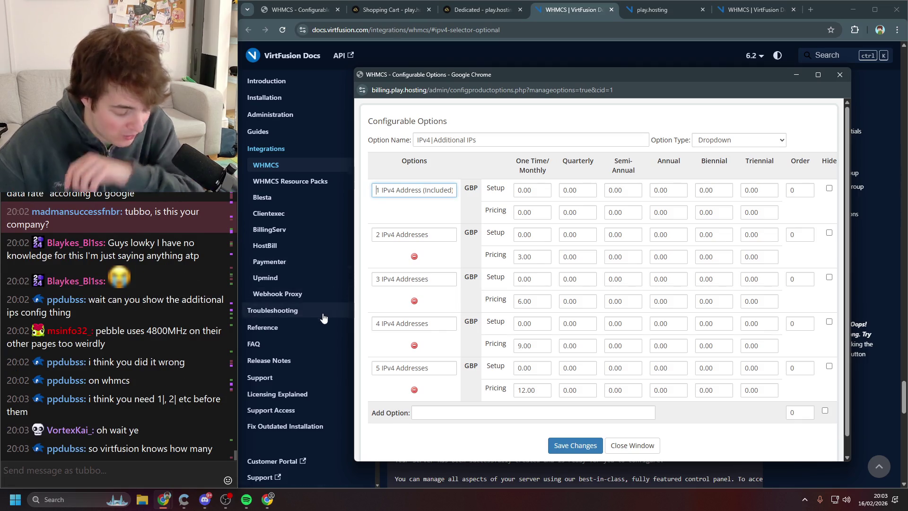
double_click(163, 383)
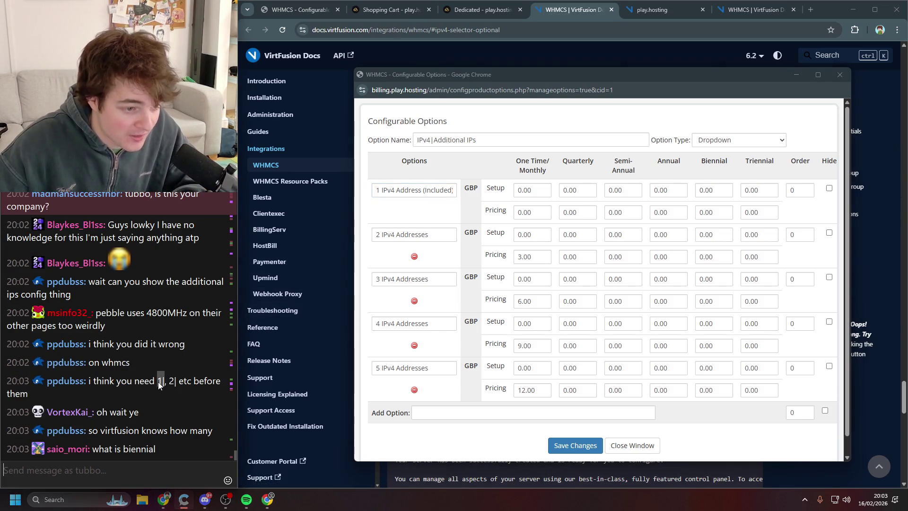
click(373, 194)
text(1|)
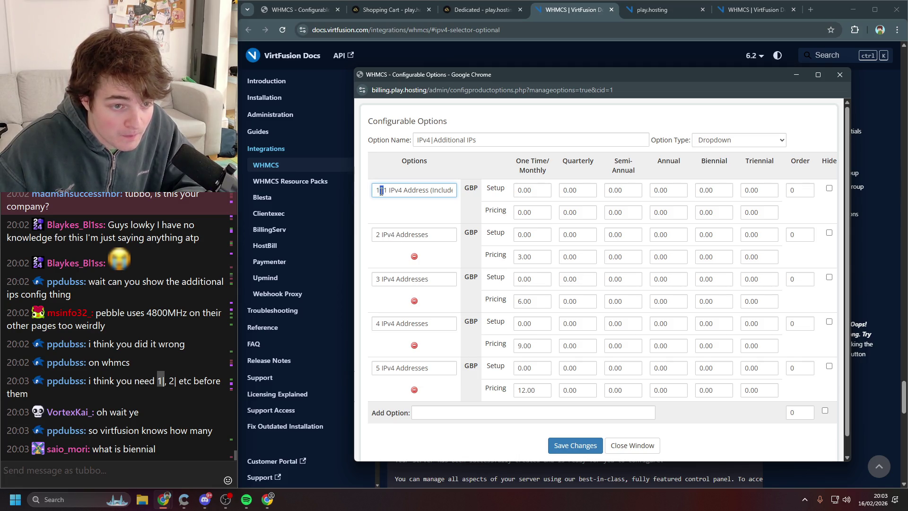
click(377, 236)
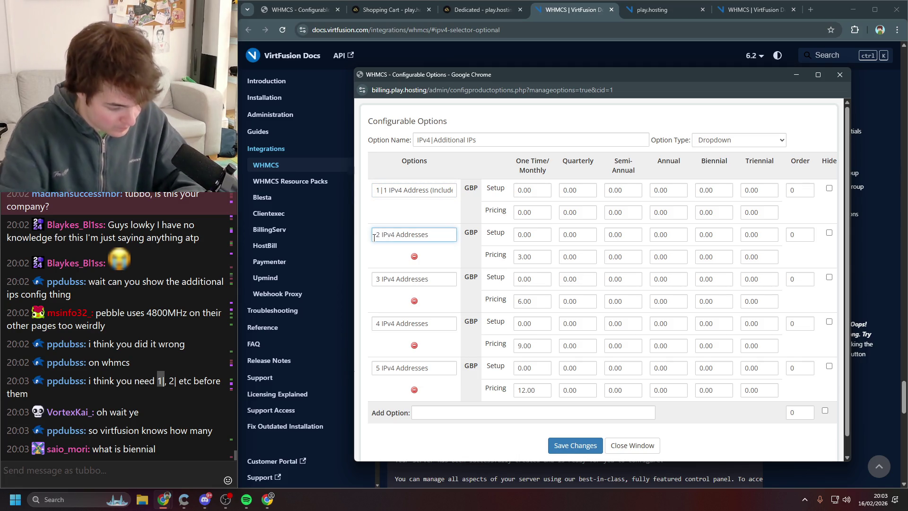
text(2|)
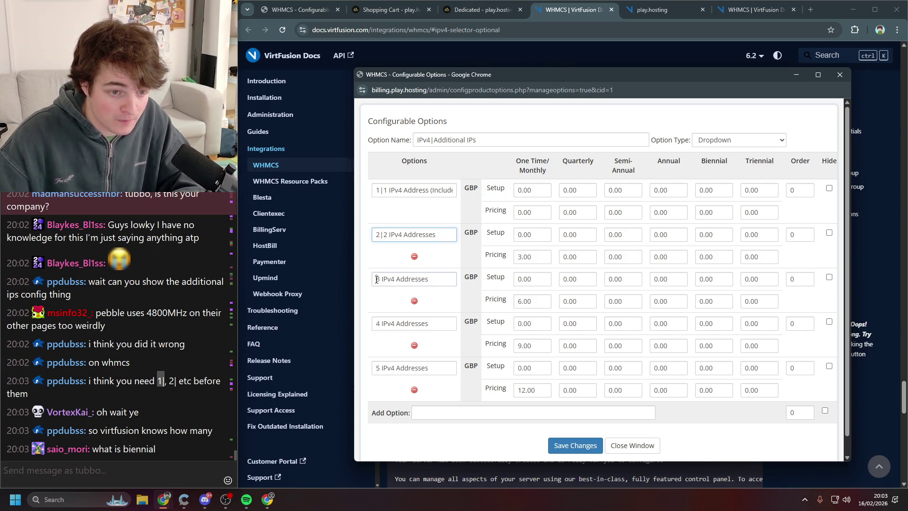
click(378, 279)
text(3|)
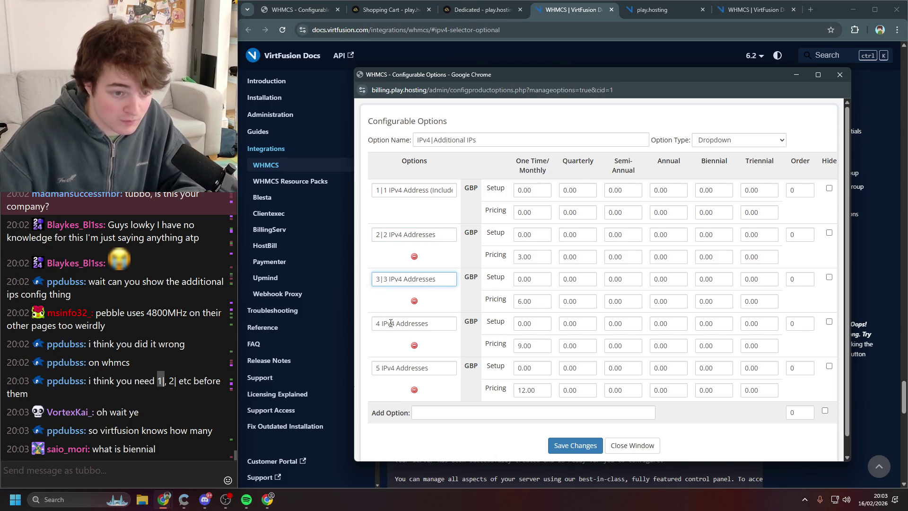
click(378, 324)
text(4|)
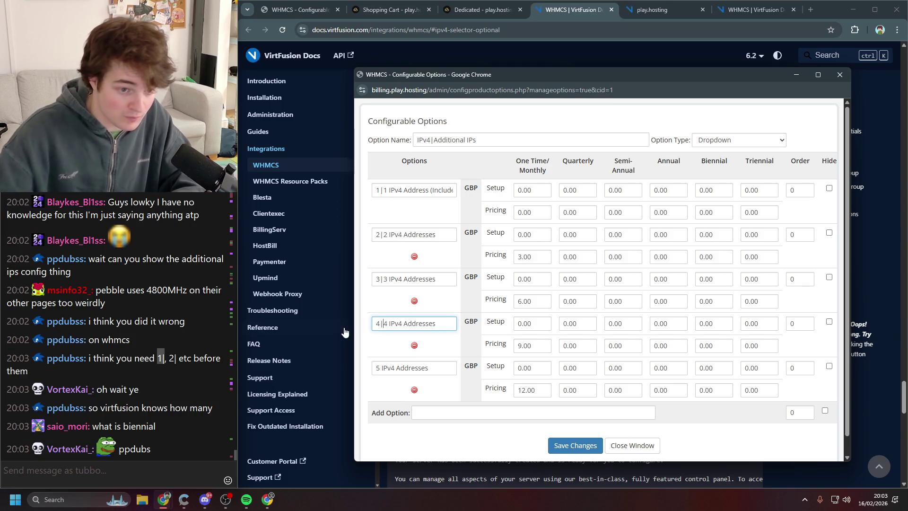
click(378, 369)
text(5|)
Step: Save the renamed IPv4 options and close the option editor
click(573, 448)
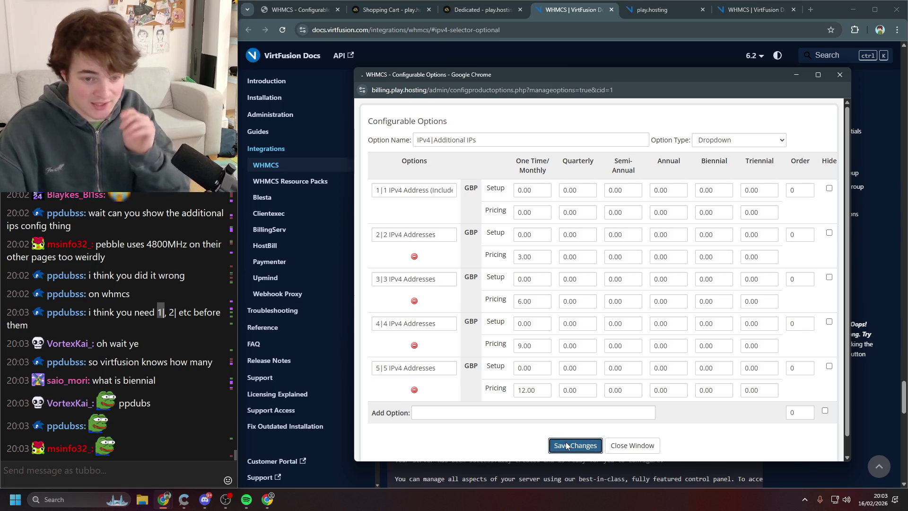
click(633, 445)
click(390, 10)
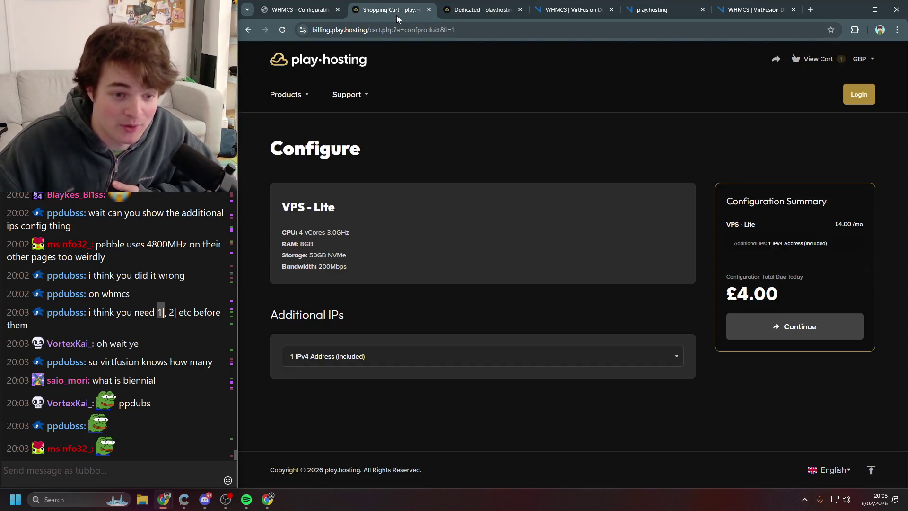
Step: Reload the cart and choose '5 IPv4 Addresses £12.00' under Additional IPs, totalling £16.00
click(283, 30)
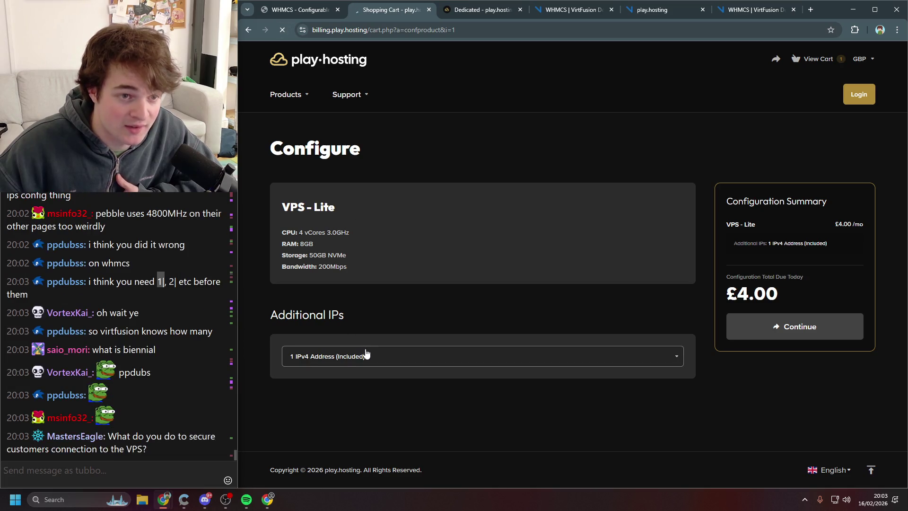
click(352, 364)
click(736, 414)
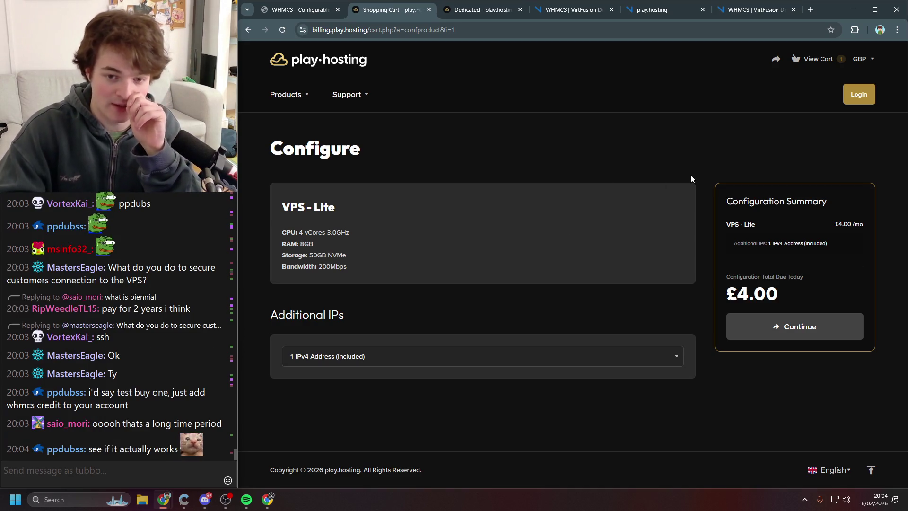
click(366, 356)
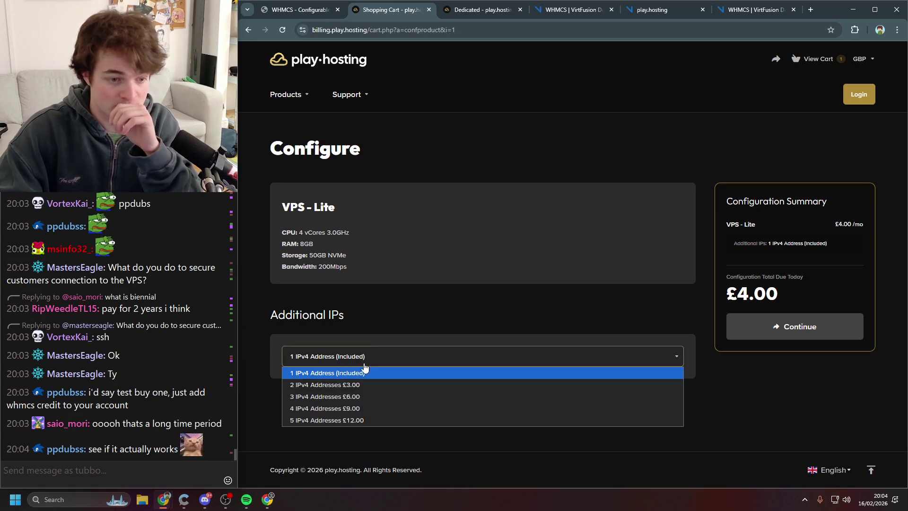
click(341, 420)
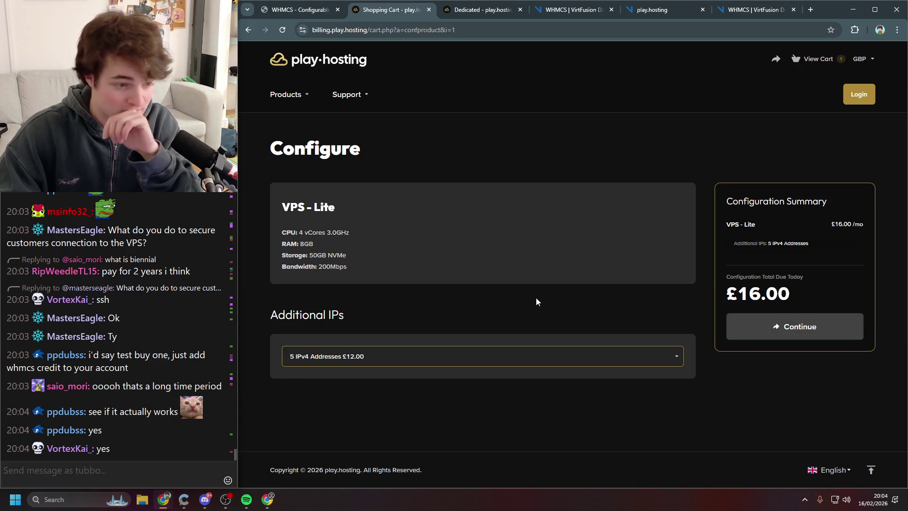
click(298, 9)
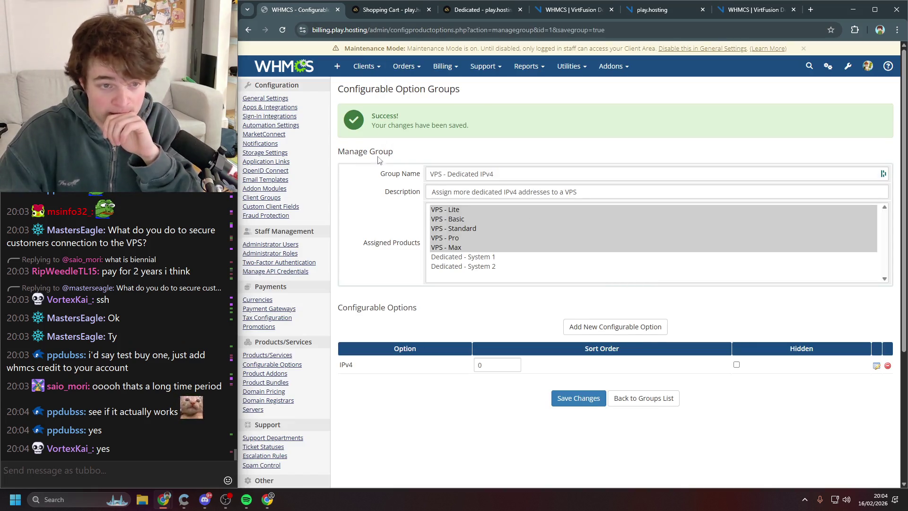
Step: Open Administrator Users, confirm the staff password from the saved login, and close WHMCS admin
click(282, 245)
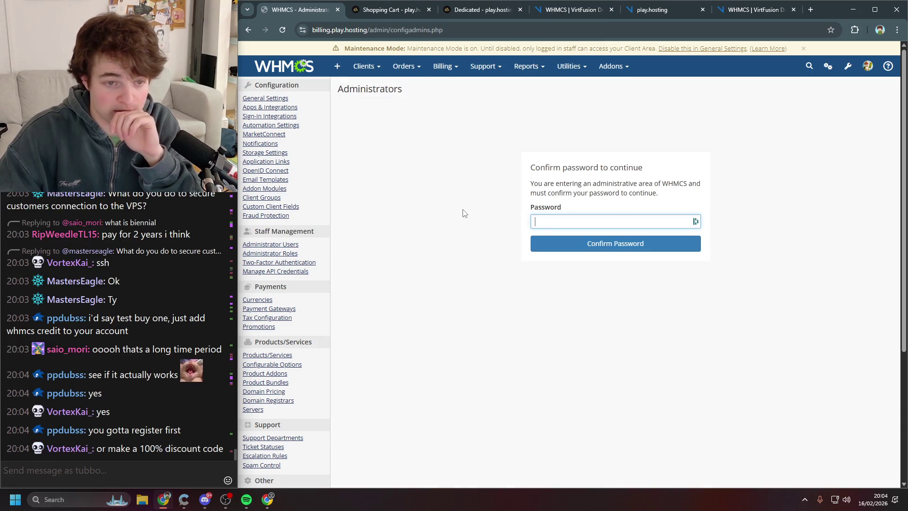
click(542, 222)
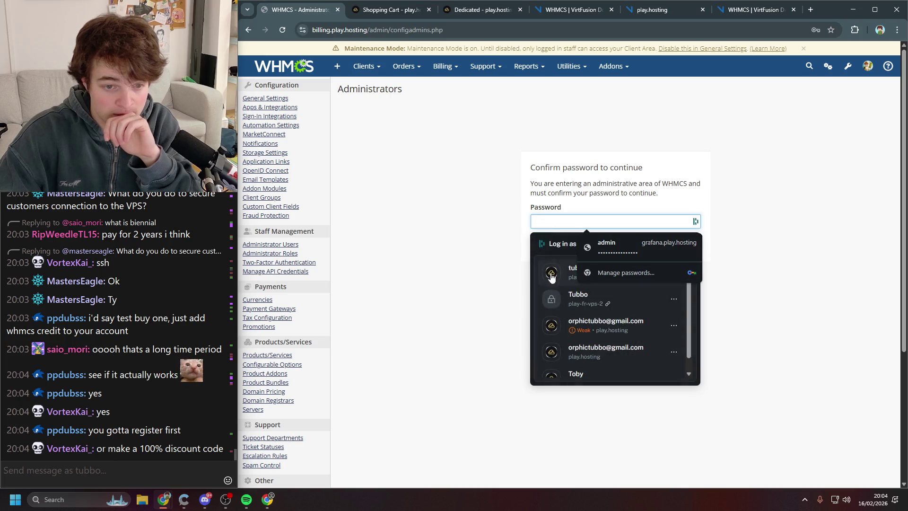
click(559, 299)
click(560, 257)
key(ctrl+w)
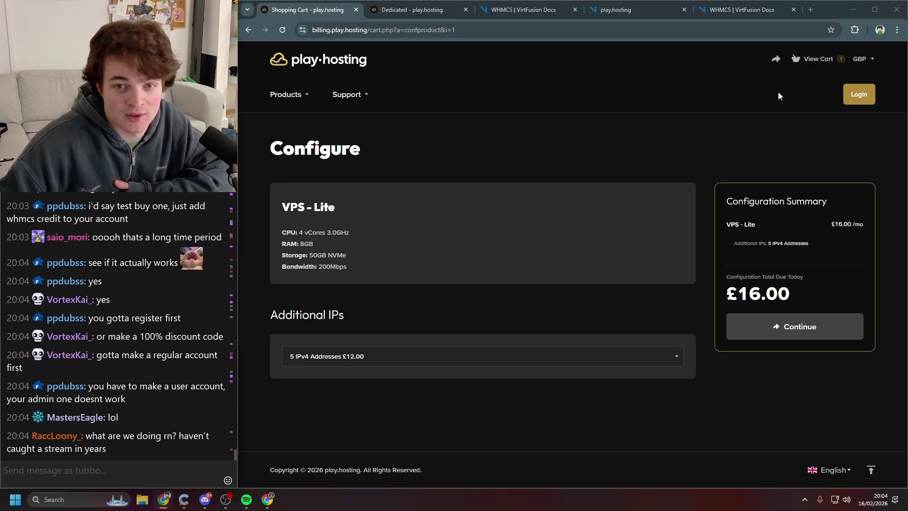
Step: Log in to the play.hosting client area with autofilled details and look over the dashboard
click(859, 95)
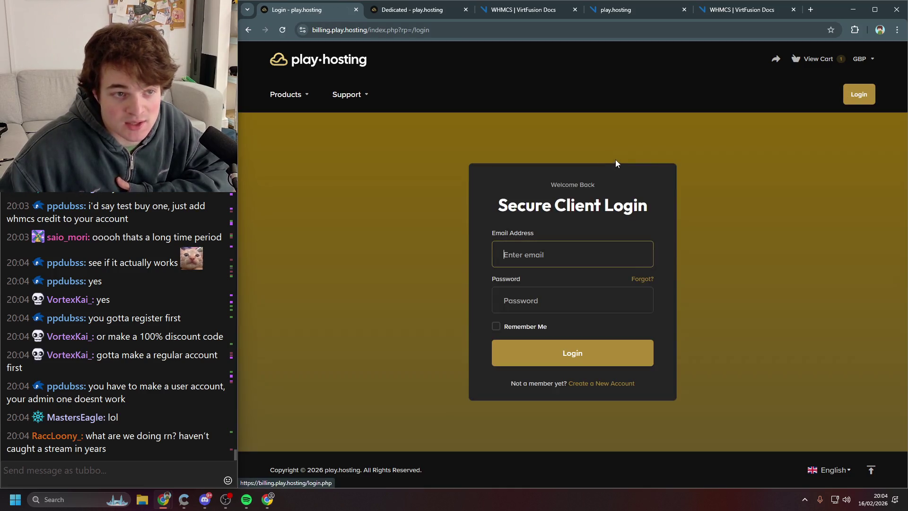
click(749, 128)
click(496, 327)
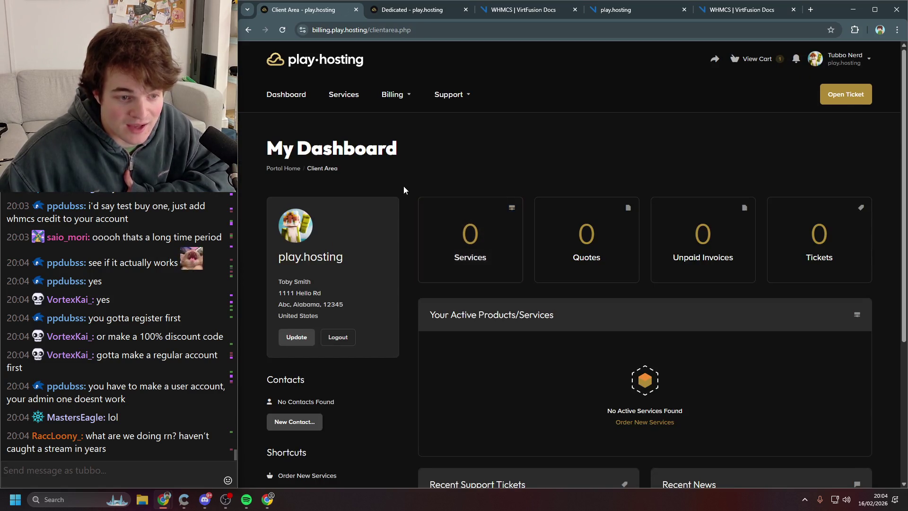
scroll(412, 187, down, 1)
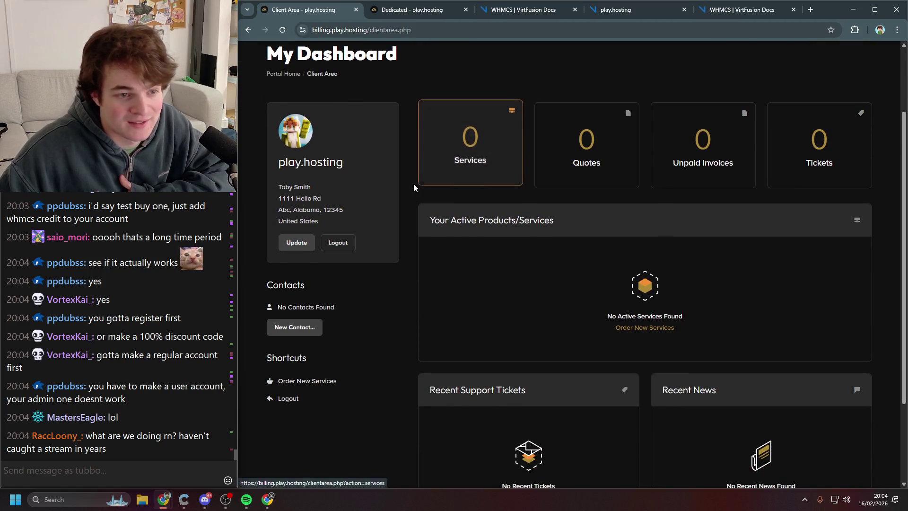
scroll(413, 207, up, 1)
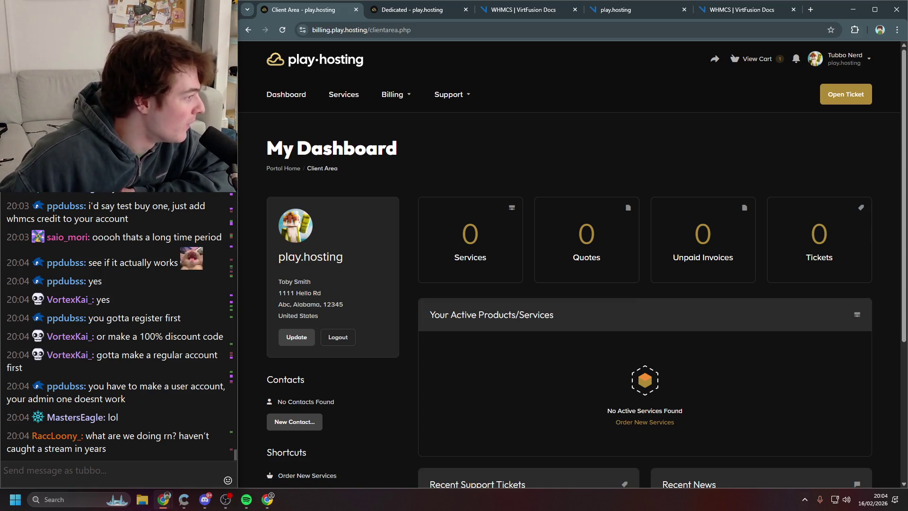
scroll(420, 274, down, 2)
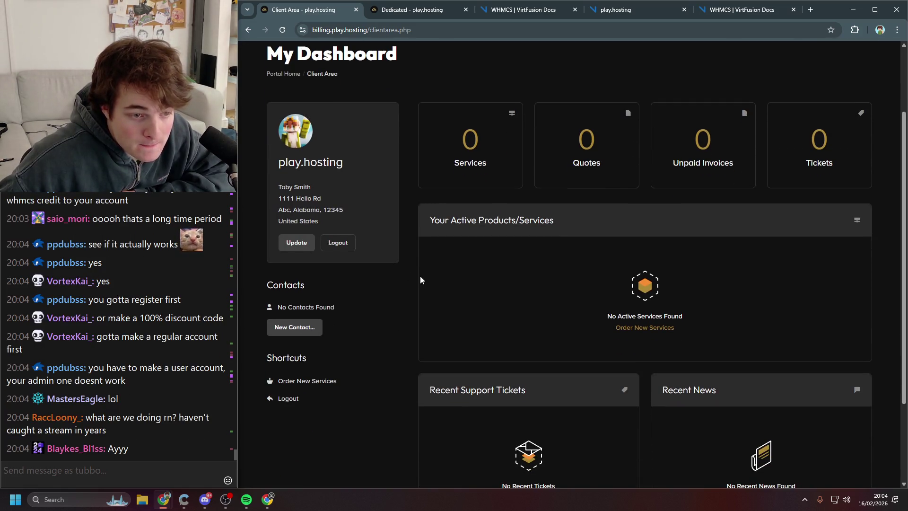
scroll(420, 275, down, 1)
scroll(412, 284, up, 3)
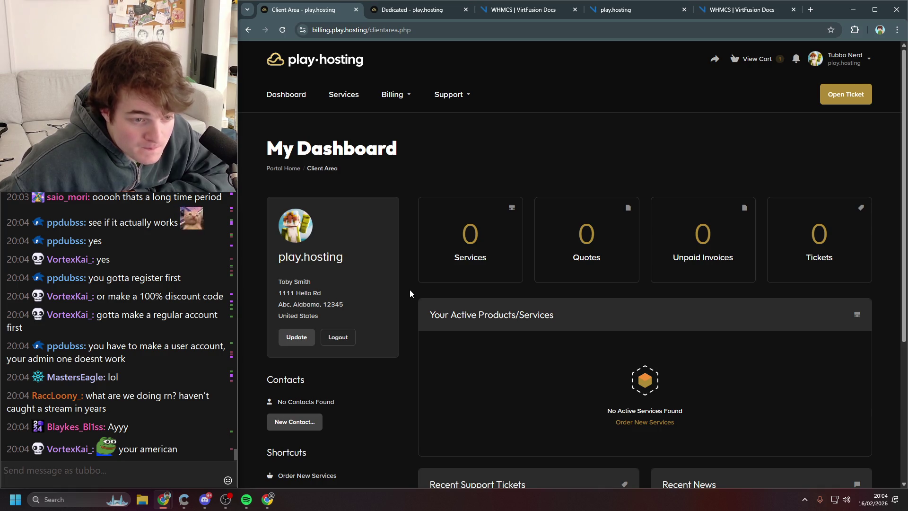
scroll(409, 293, down, 2)
scroll(412, 293, down, 2)
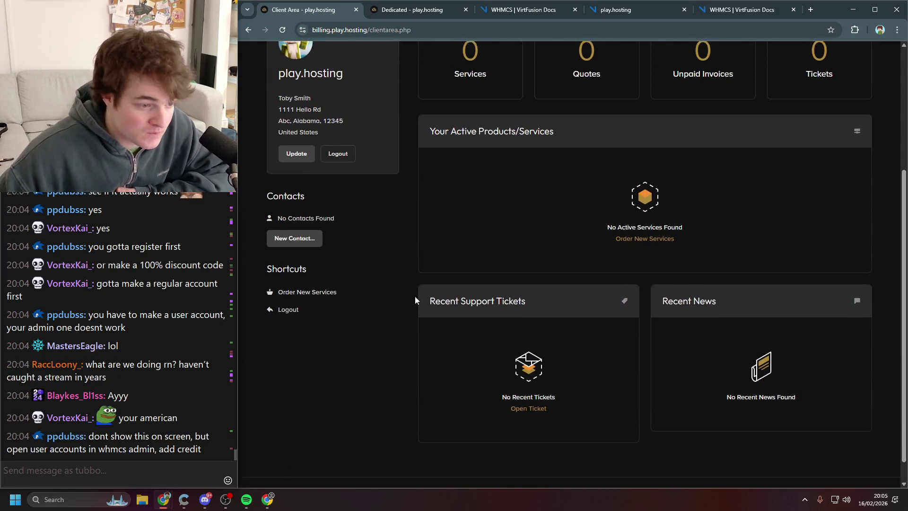
scroll(416, 296, up, 4)
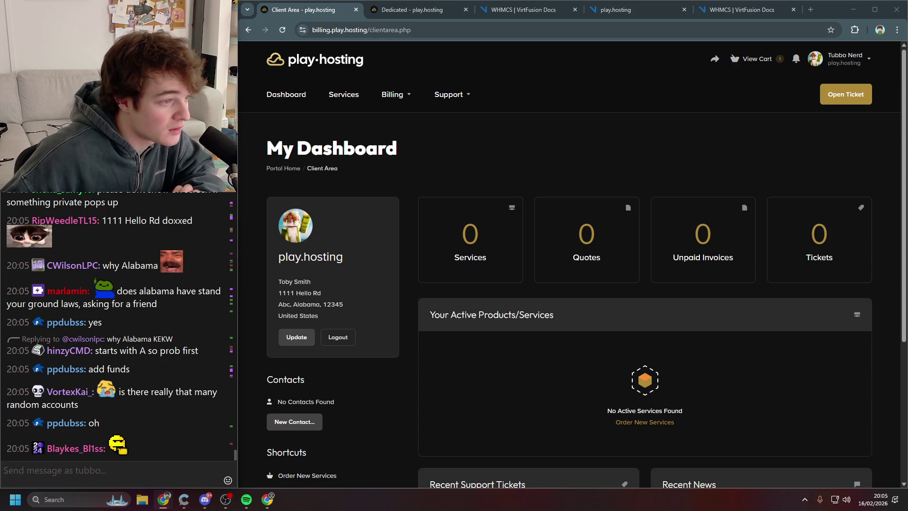
Step: Reload the dashboard, check the credit balance notification, then head to the cart
click(283, 30)
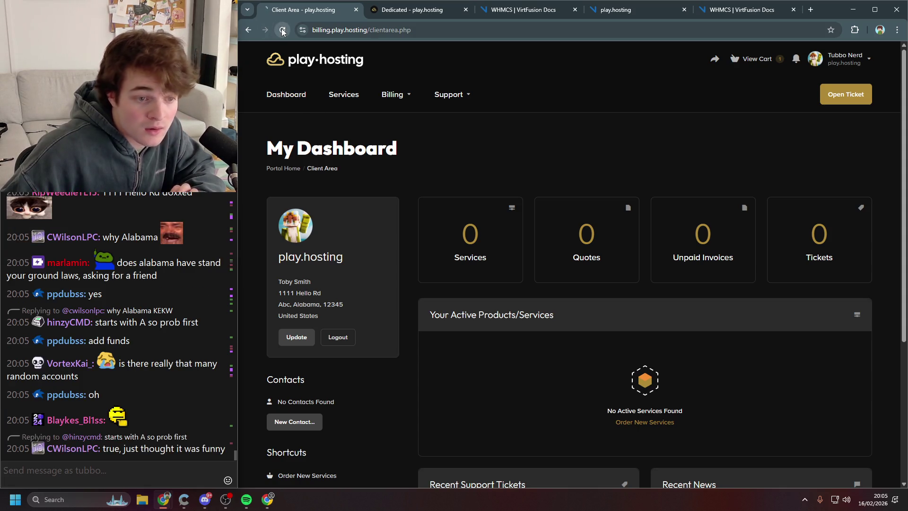
scroll(402, 180, down, 3)
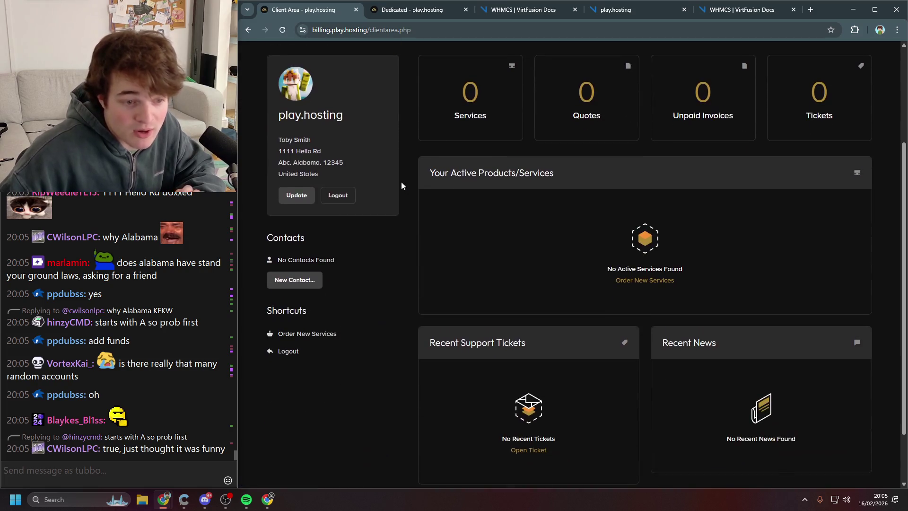
scroll(425, 192, up, 3)
scroll(635, 229, down, 5)
scroll(497, 290, up, 3)
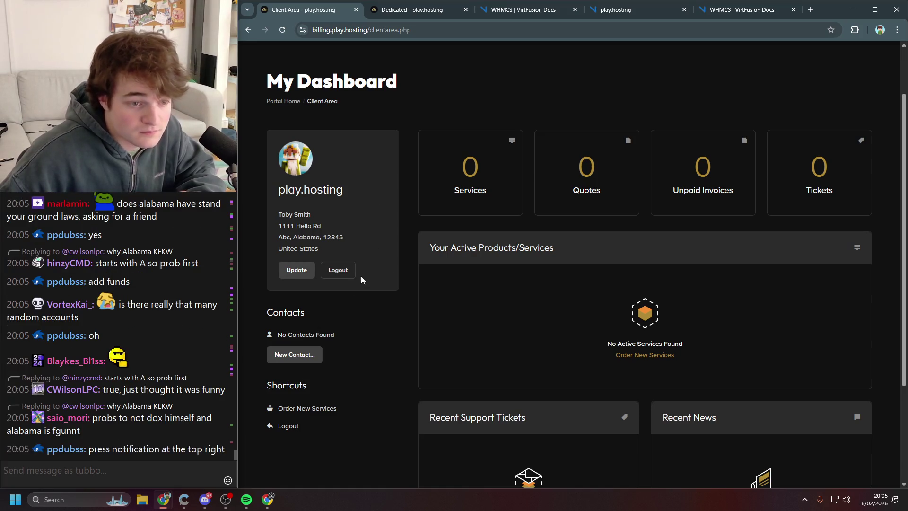
scroll(749, 135, up, 2)
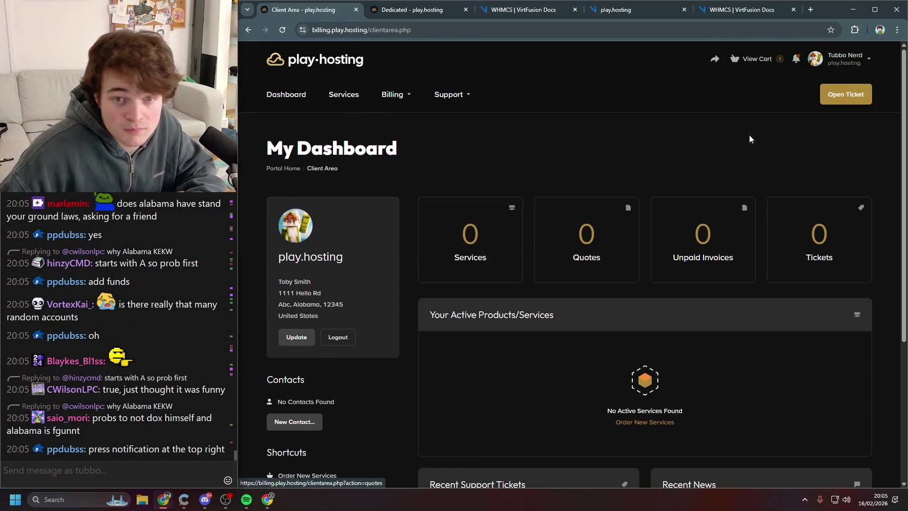
click(798, 61)
click(786, 118)
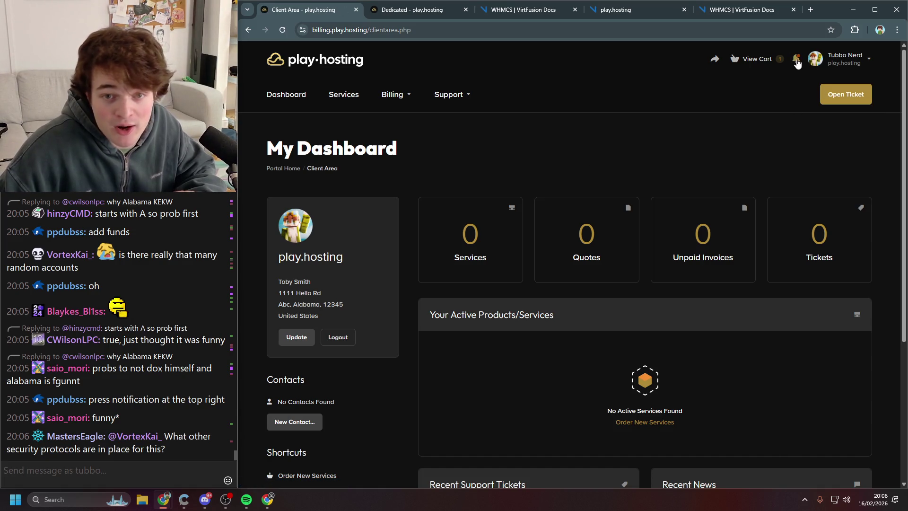
click(751, 63)
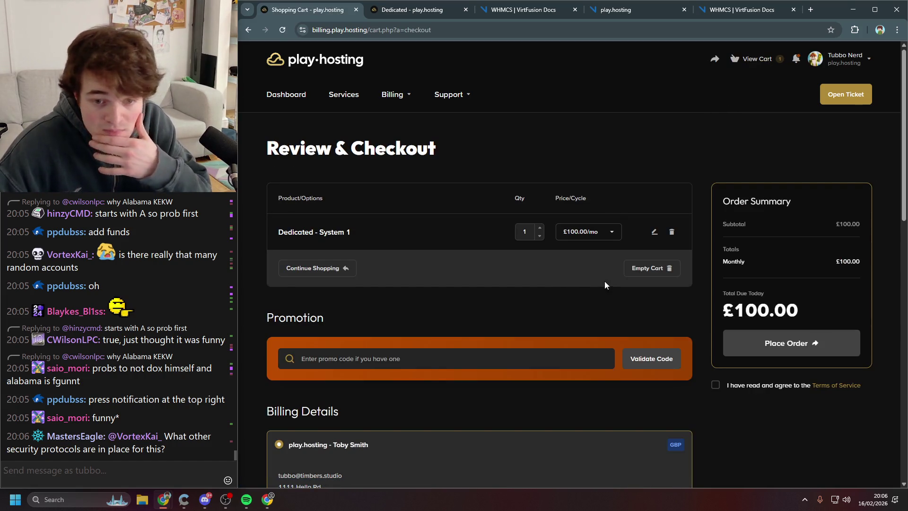
Step: Inspect the £16.00 available credit under Payment Method for the £100.00 Dedicated - System 1 order
scroll(620, 298, down, 2)
scroll(350, 360, down, 5)
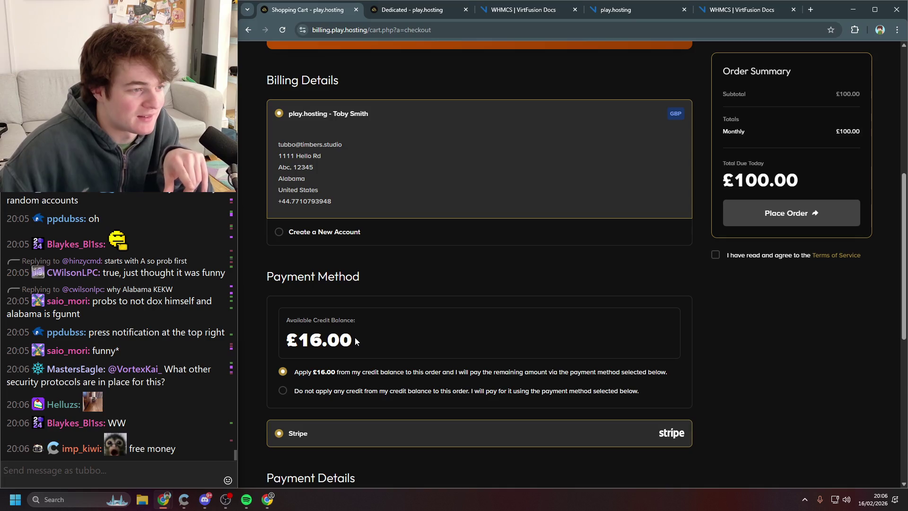
drag(353, 342, 283, 343)
click(283, 343)
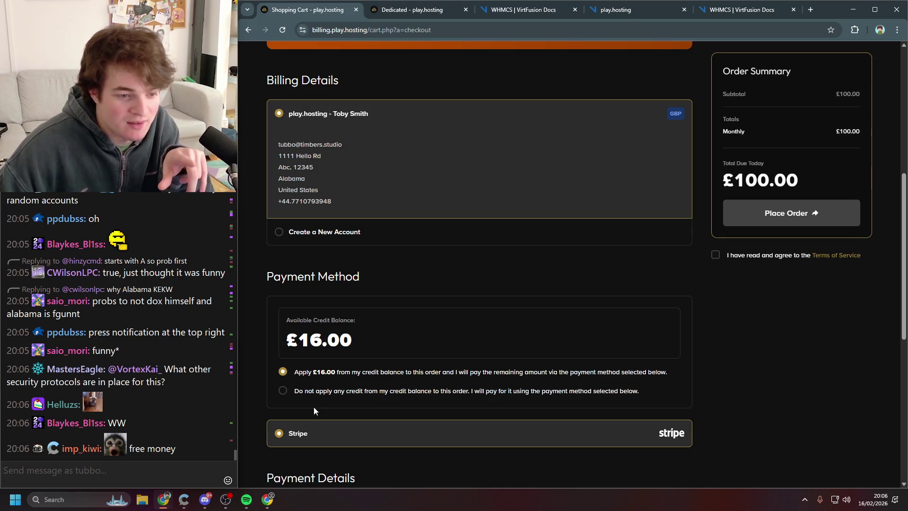
scroll(473, 298, up, 1)
scroll(490, 295, down, 1)
drag(364, 342, 286, 342)
click(376, 339)
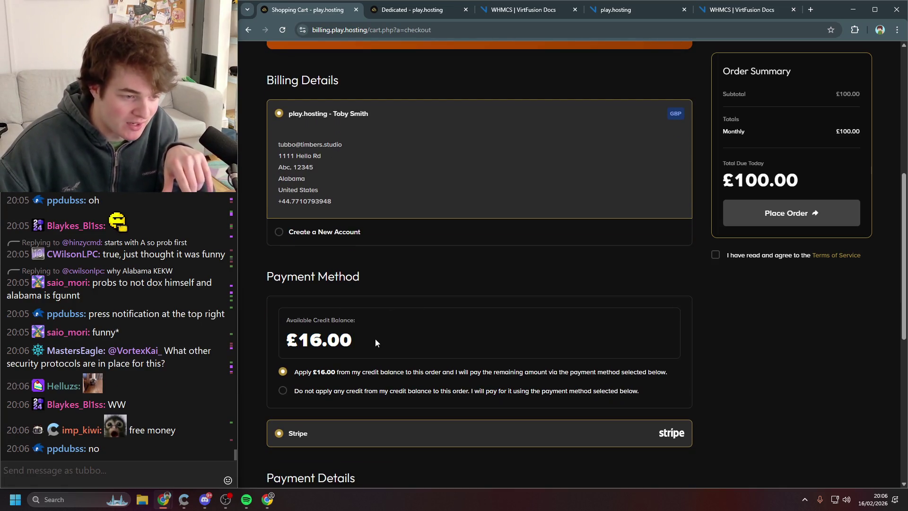
scroll(371, 340, down, 4)
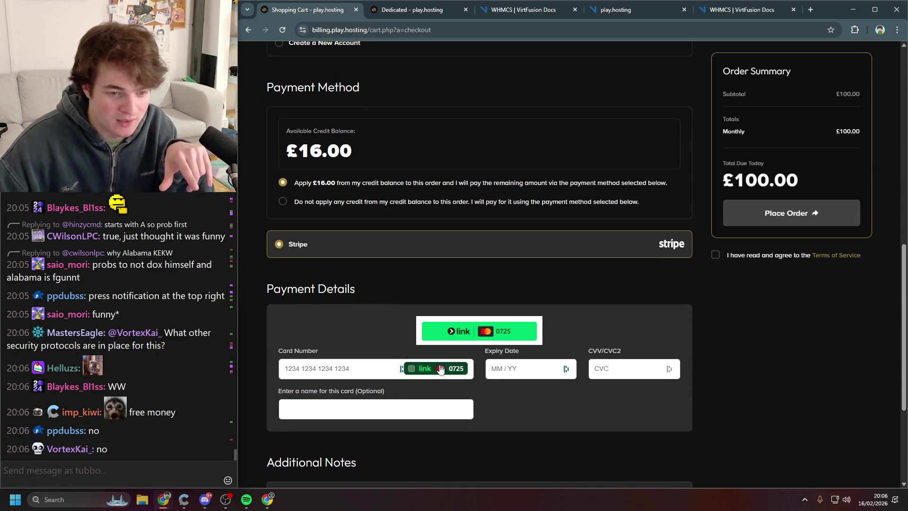
scroll(390, 290, up, 10)
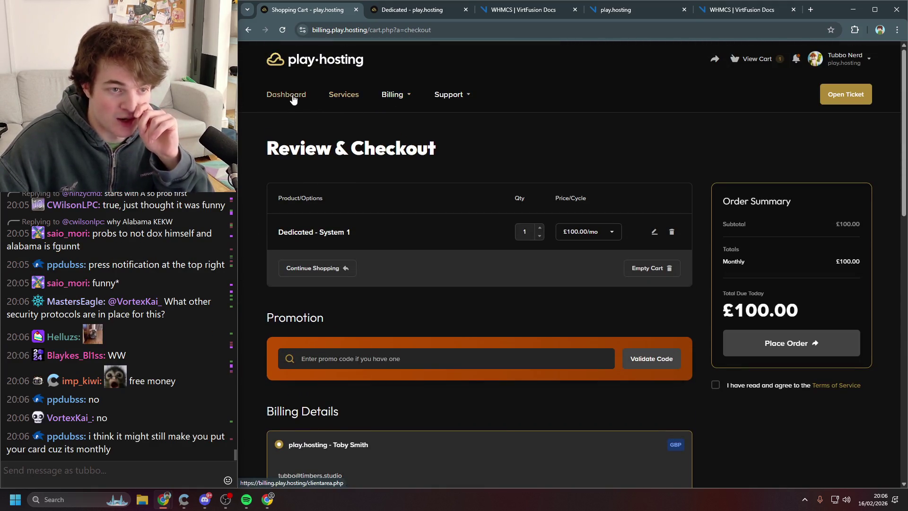
Step: Confirm the Services list is empty, view the credit notification, and return to the cart
click(341, 97)
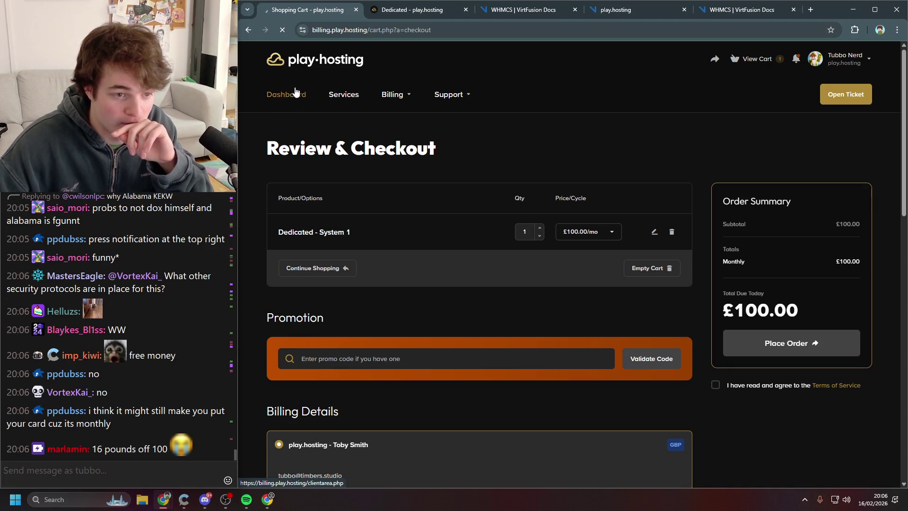
click(310, 95)
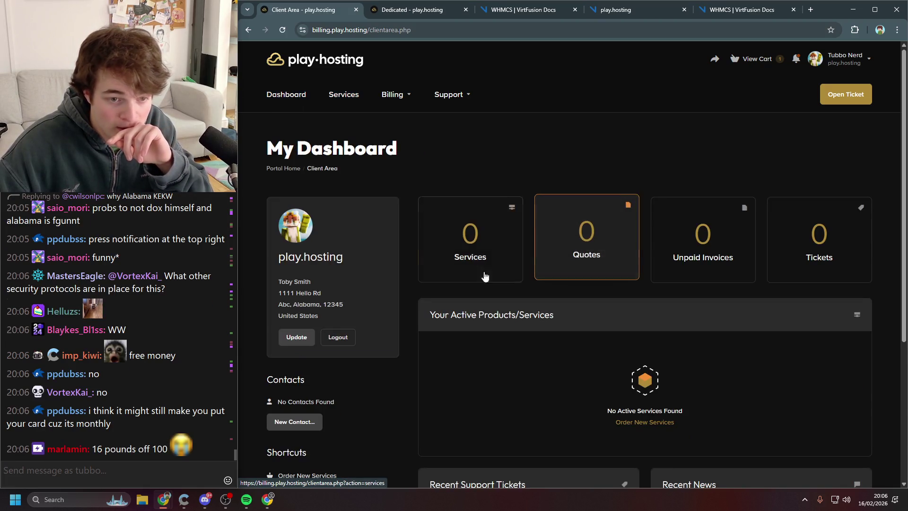
click(493, 249)
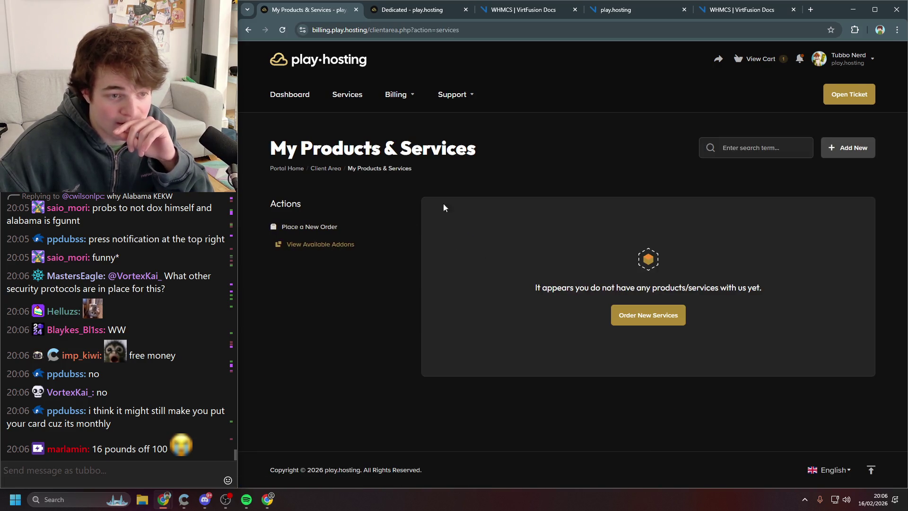
key(alt+Left)
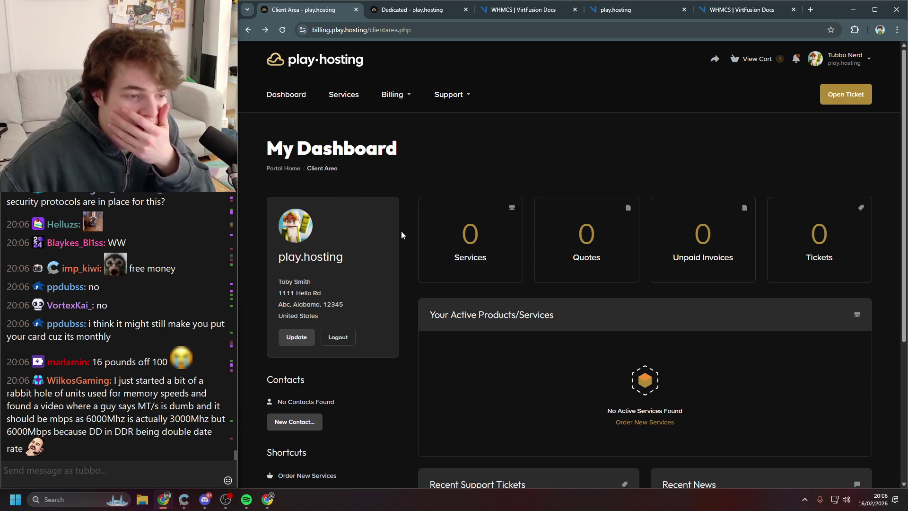
click(796, 58)
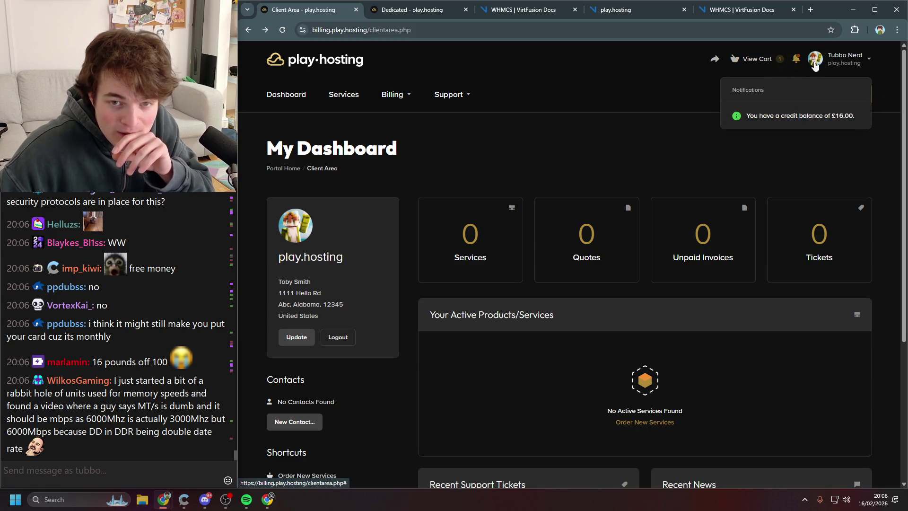
click(770, 61)
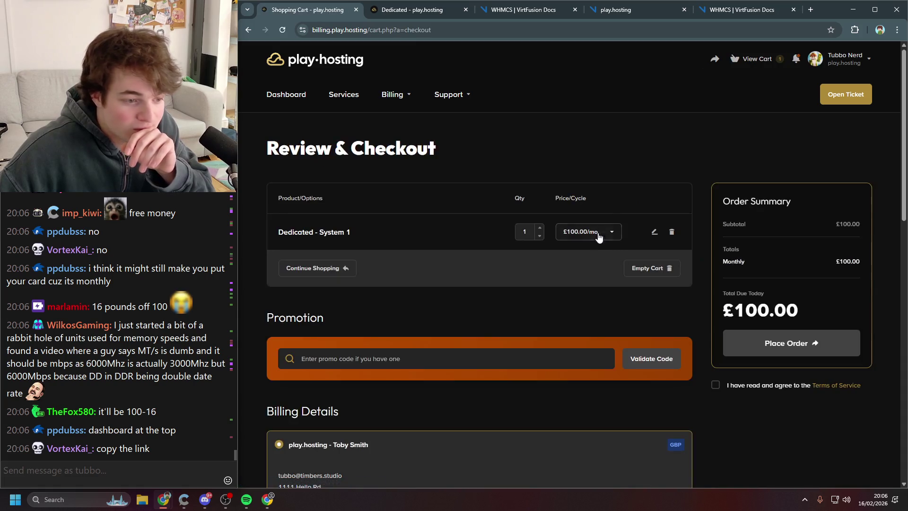
Step: Remove Dedicated - System 1 from the cart and go back to the Dedicated store
click(672, 230)
click(504, 301)
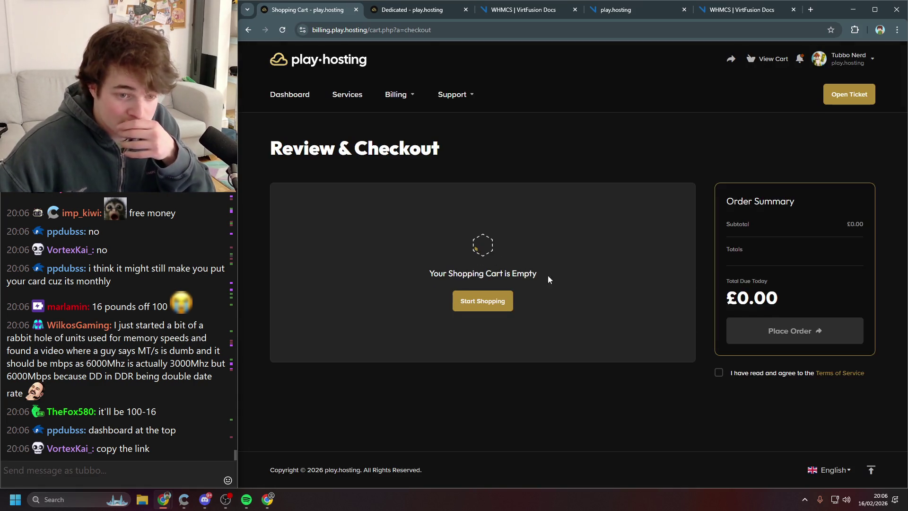
click(496, 305)
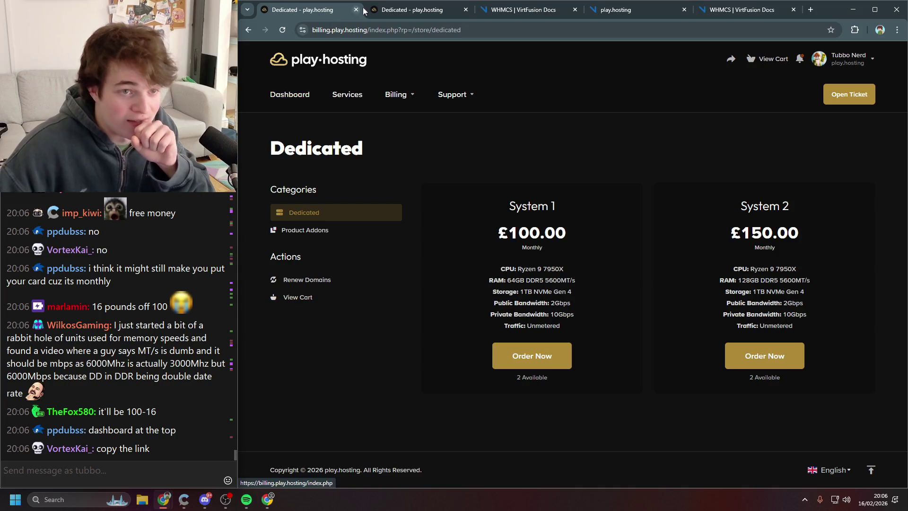
Step: Compare the two open Dedicated store tabs and settle on the first one
click(403, 14)
click(348, 9)
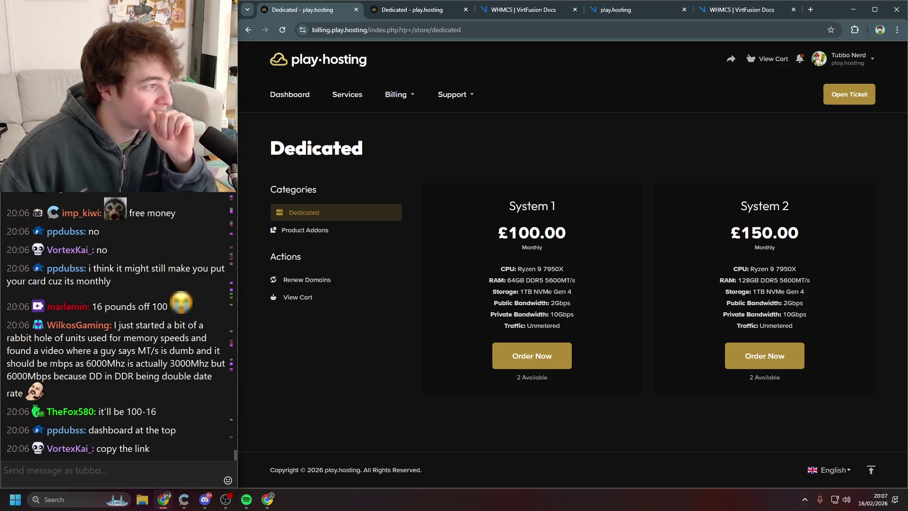
click(402, 7)
key(ctrl+shift+Tab)
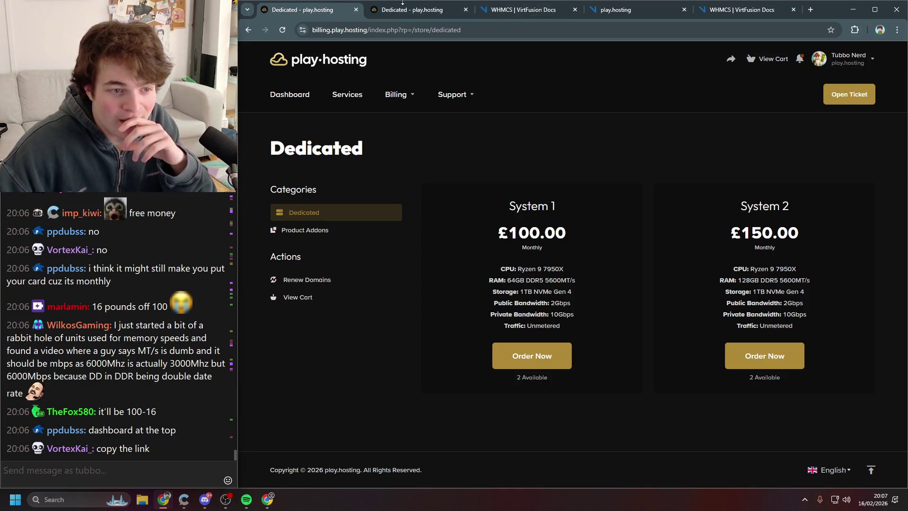
click(402, 8)
click(301, 13)
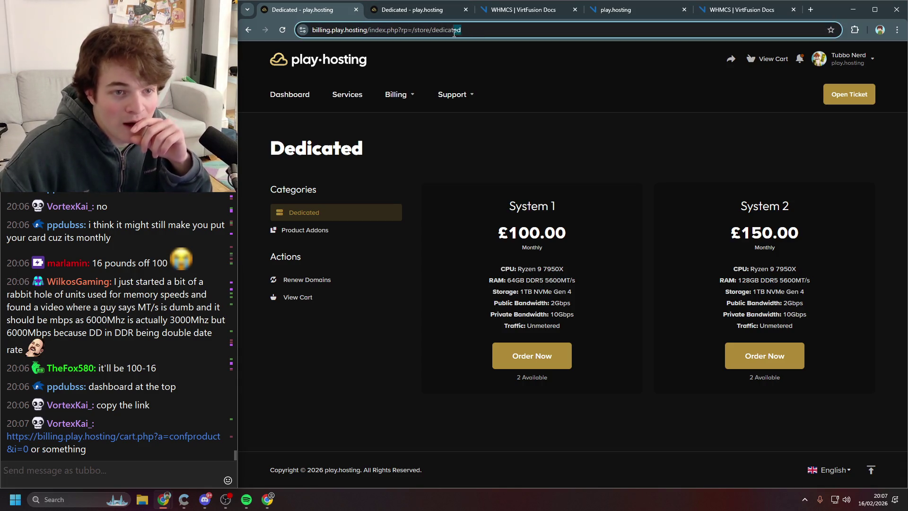
Step: Switch the store URL to vps and order Lite with 5 IPv4 Addresses as Additional IPs
double_click(438, 30)
text(vps)
key(Return)
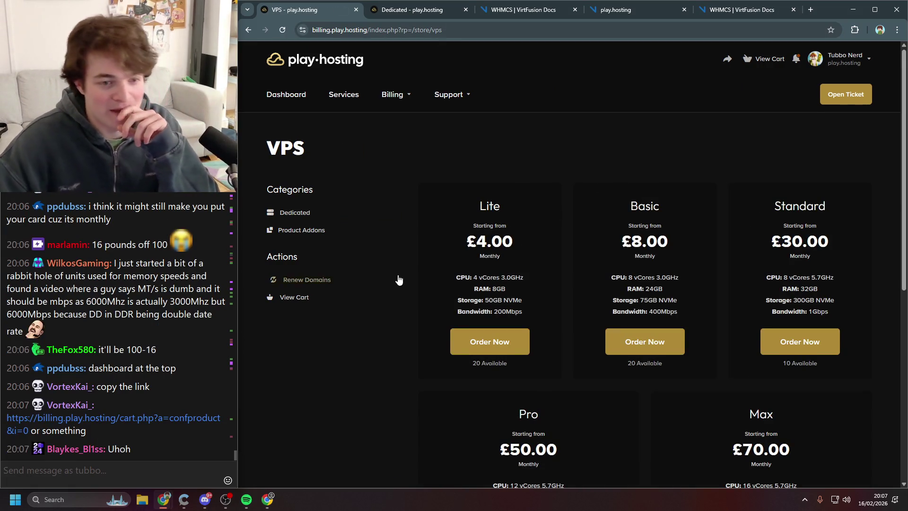
scroll(398, 279, down, 1)
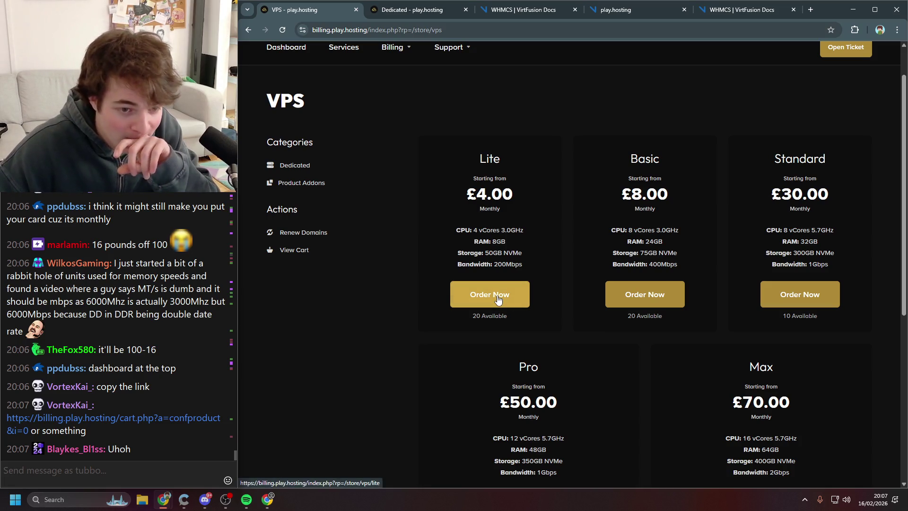
click(497, 299)
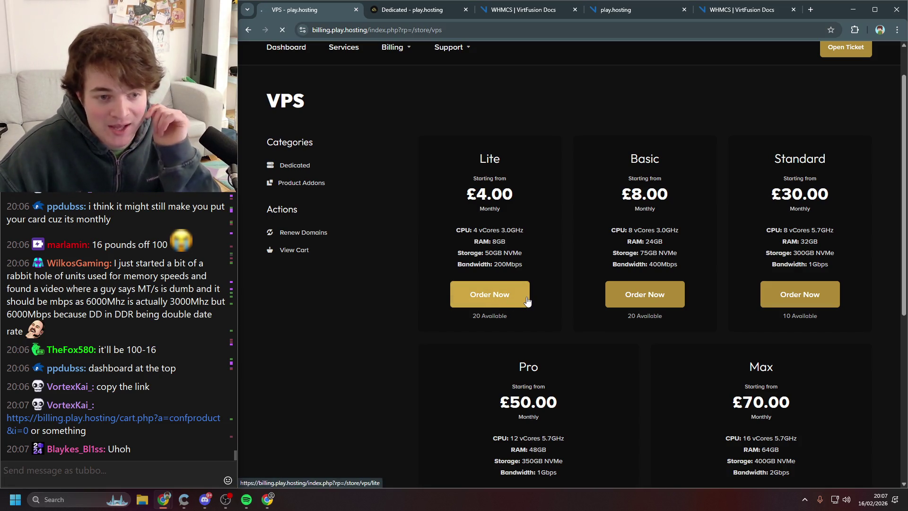
click(365, 360)
click(334, 421)
click(801, 332)
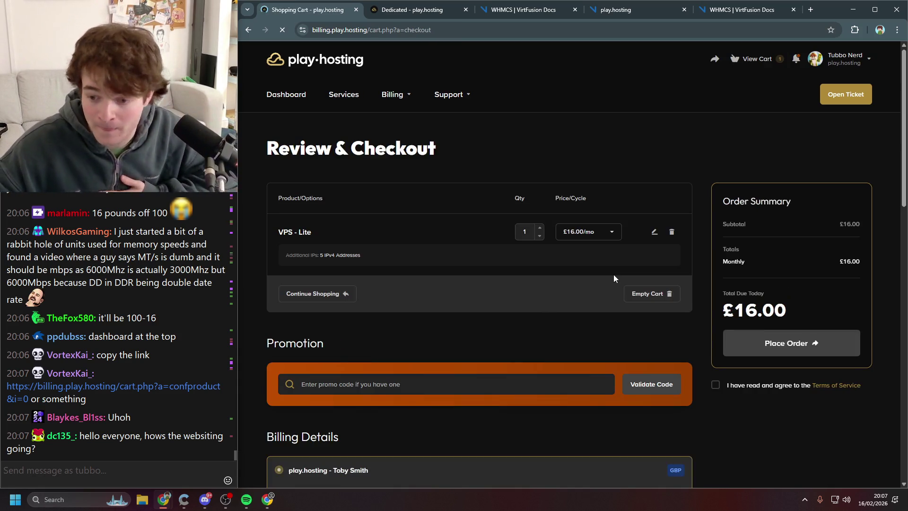
Step: Review the £16.00 VPS - Lite checkout and attempt to place the order
scroll(499, 291, down, 7)
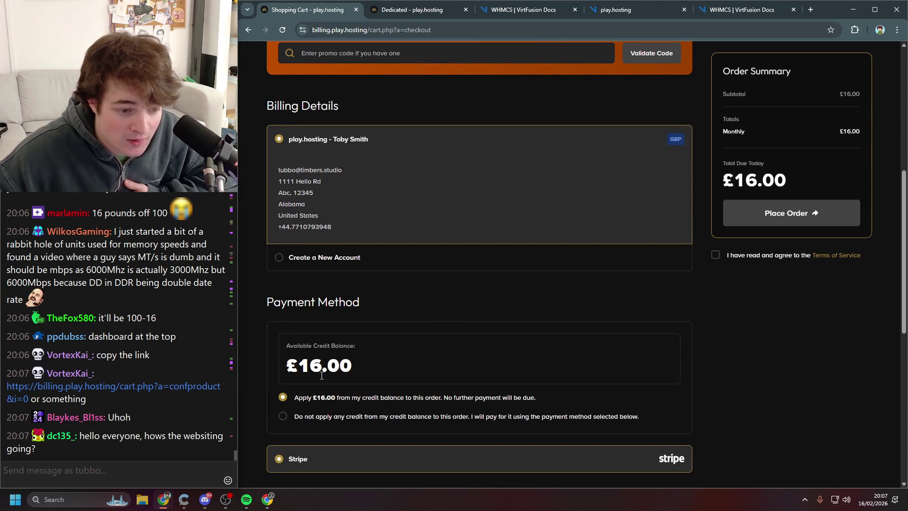
scroll(699, 373, down, 6)
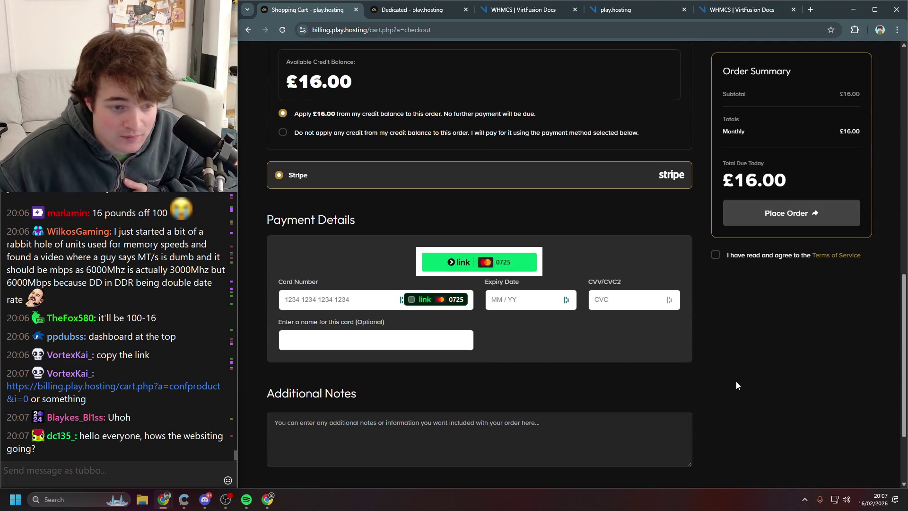
scroll(737, 382, down, 2)
scroll(739, 381, up, 15)
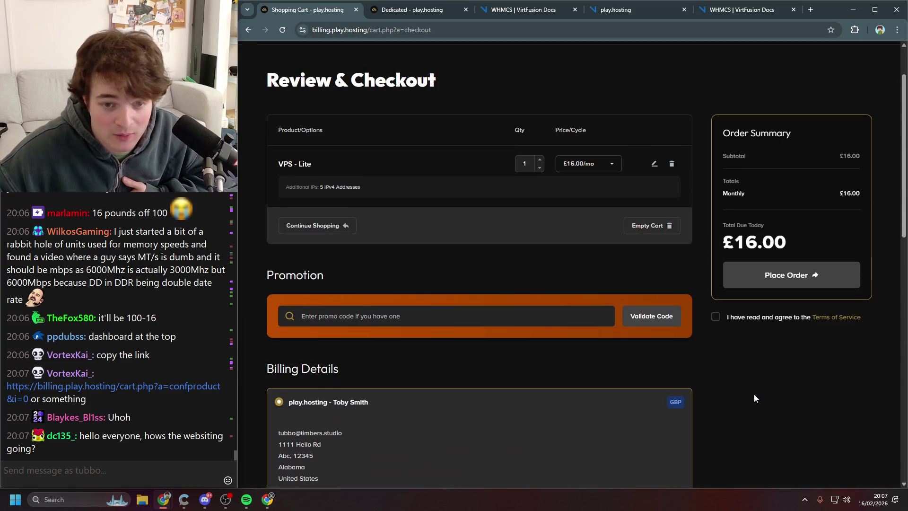
scroll(780, 365, up, 2)
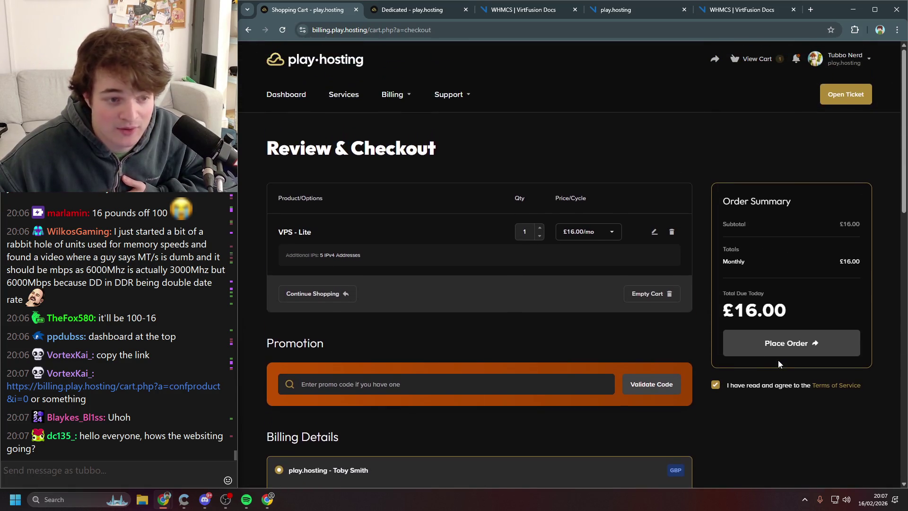
click(787, 344)
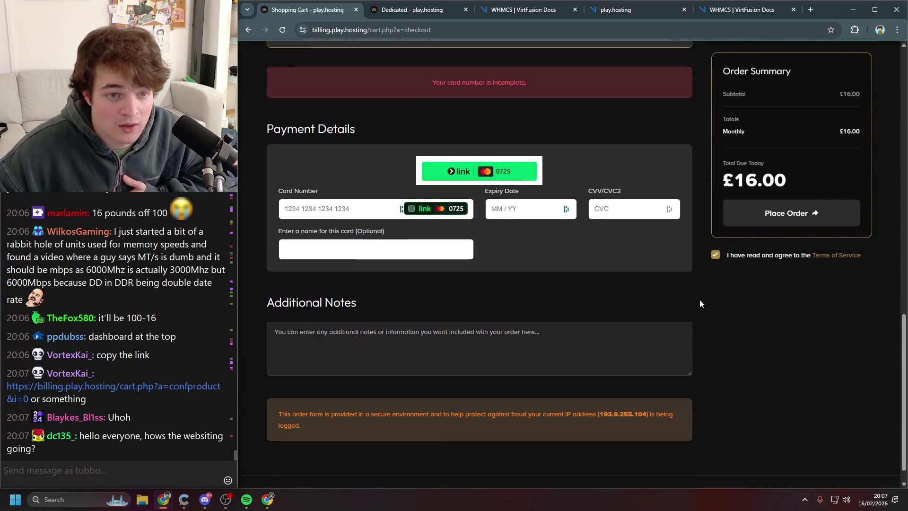
Step: Check billing cycle prices, validate the empty promo code, apply the £16.00 credit, and close checkout
scroll(703, 305, up, 5)
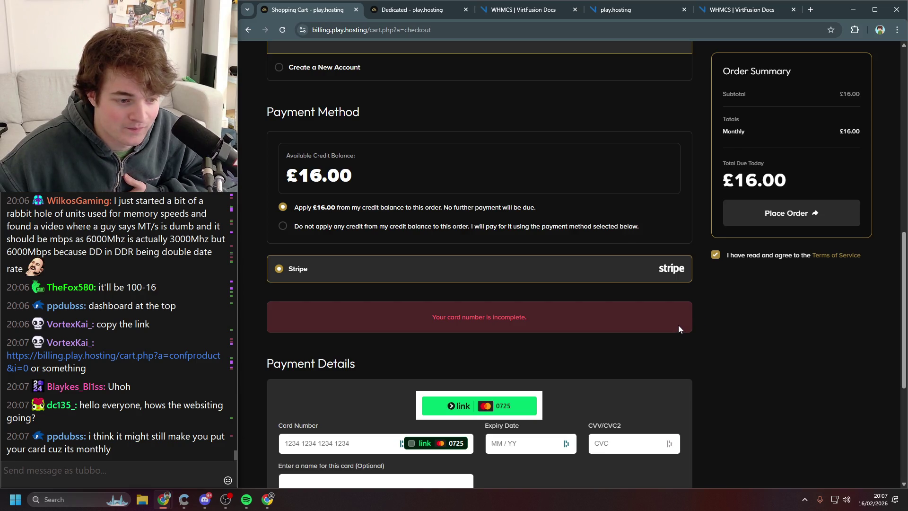
scroll(705, 315, up, 5)
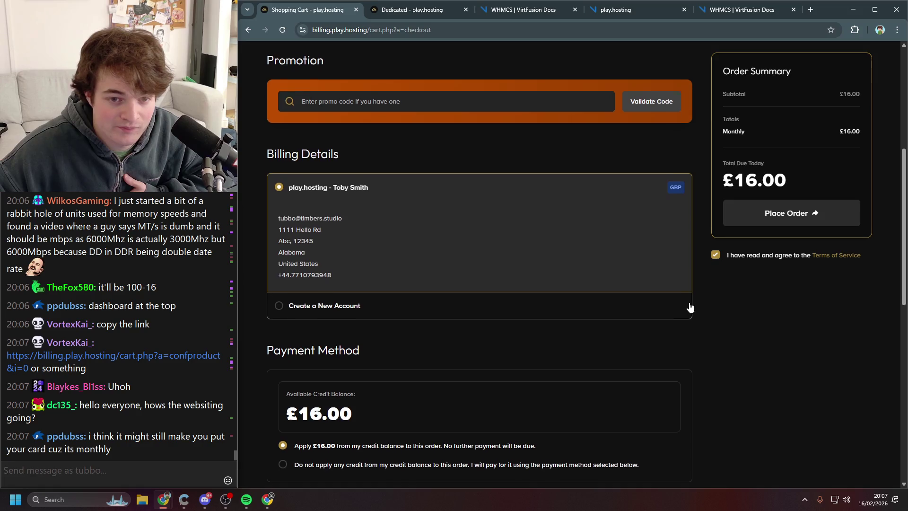
scroll(705, 316, up, 5)
click(608, 186)
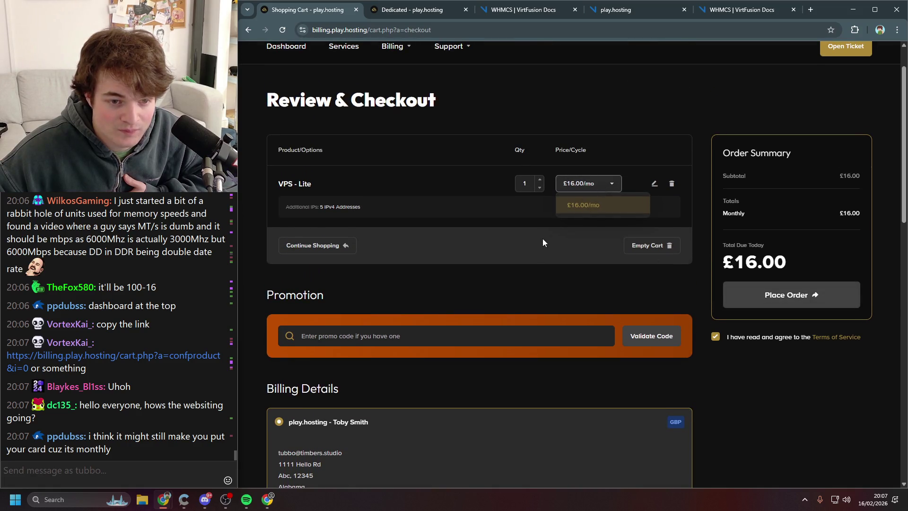
click(543, 237)
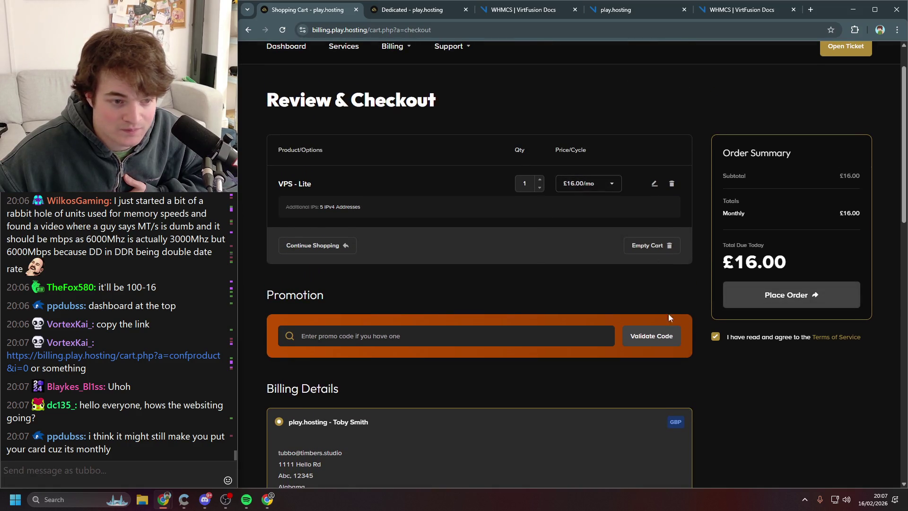
click(680, 343)
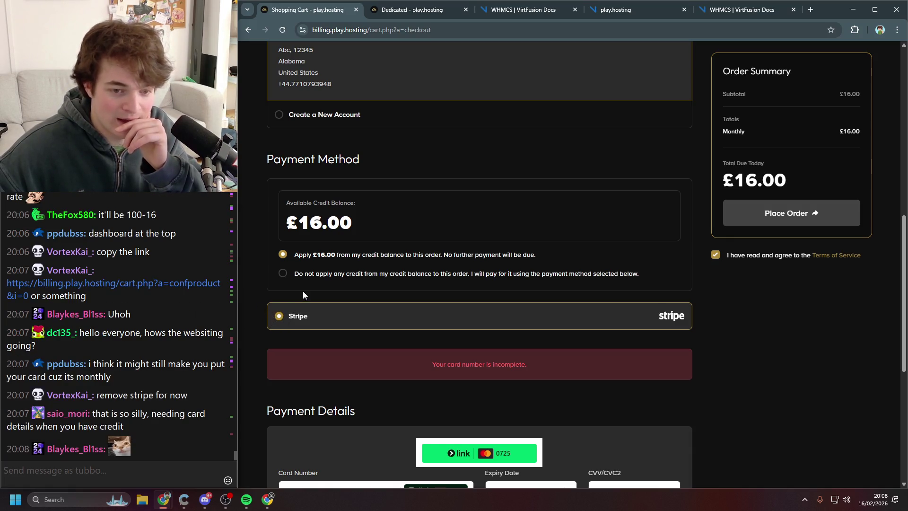
click(283, 255)
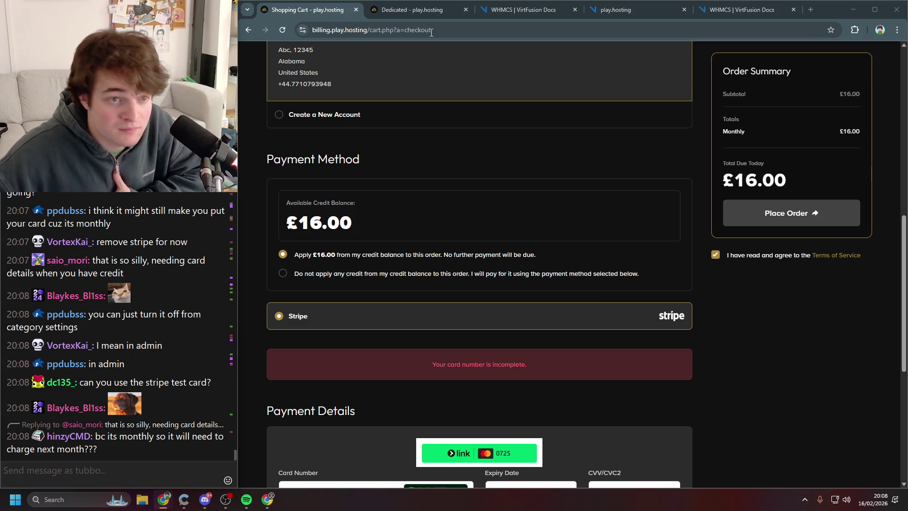
key(ctrl+w)
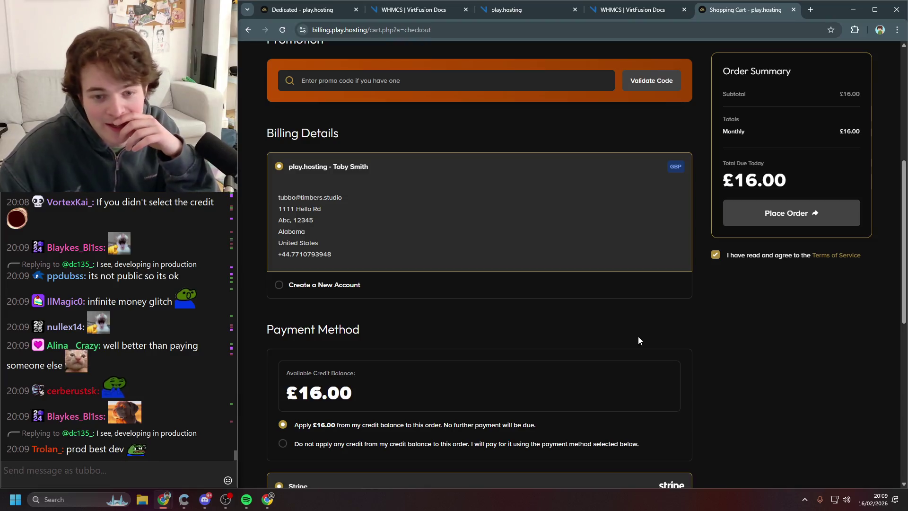
Step: On the reopened checkout, choose not to apply any credit, paying via Stripe instead
scroll(716, 341, up, 4)
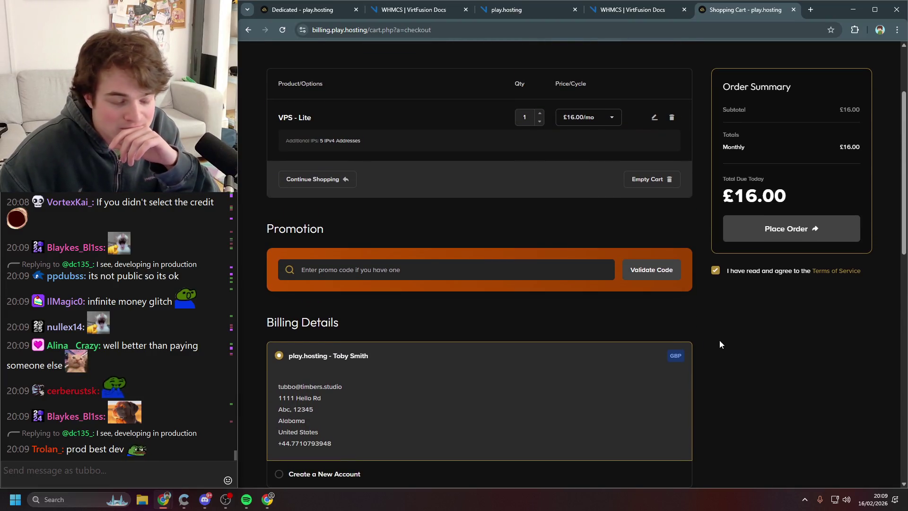
scroll(720, 344, down, 5)
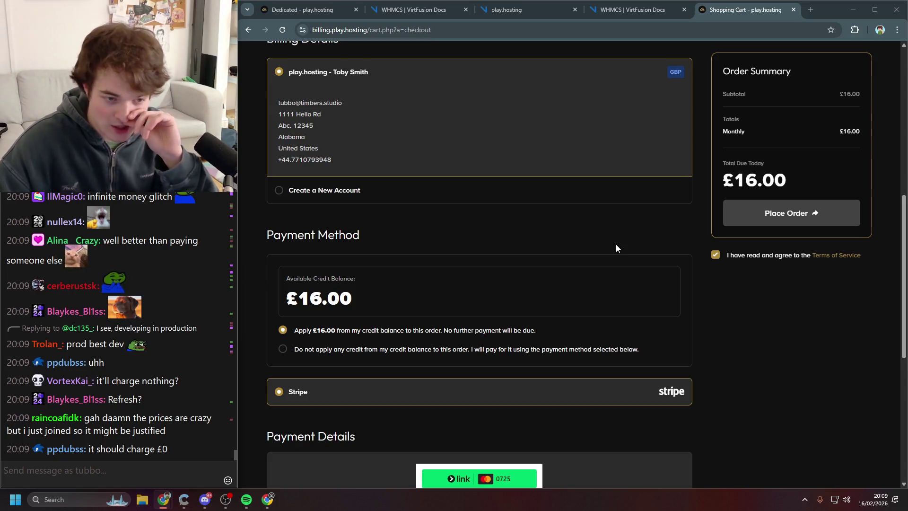
click(283, 350)
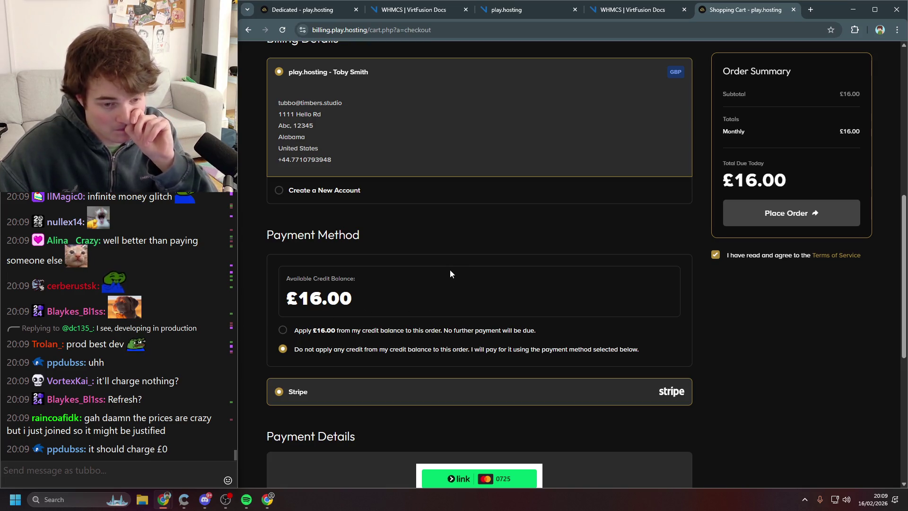
Step: Look over the Stripe payment fields, then close the checkout tab with Ctrl+W
scroll(450, 270, down, 4)
scroll(357, 228, up, 4)
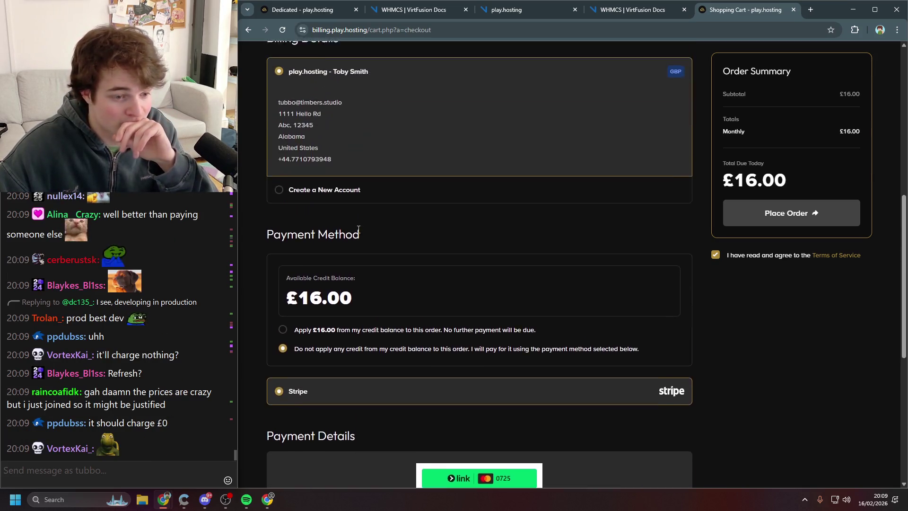
scroll(365, 233, down, 3)
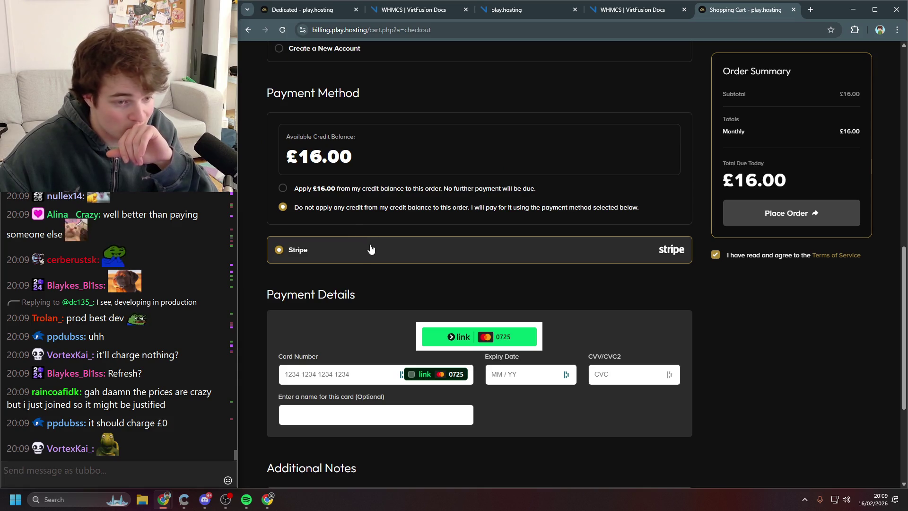
key(ctrl+w)
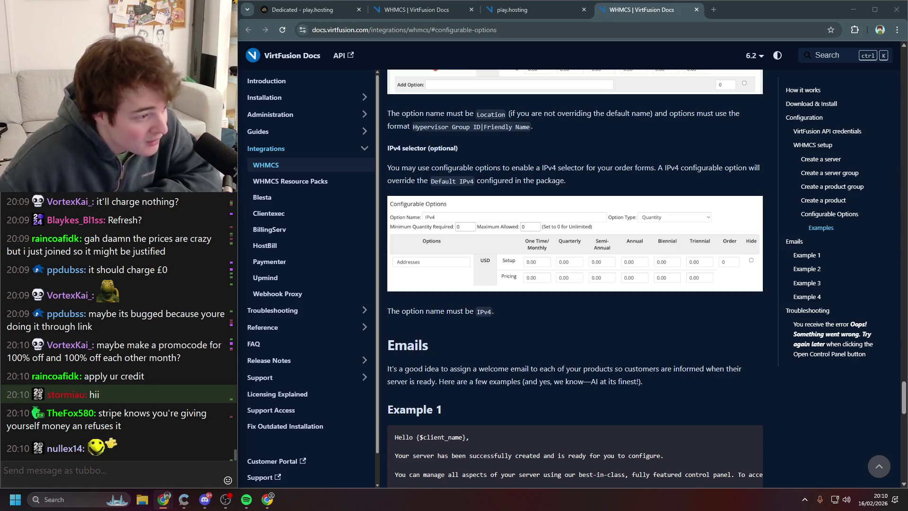
Step: Reopen the just-closed play.hosting checkout tab with Ctrl+Shift+T
key(ctrl+shift+t)
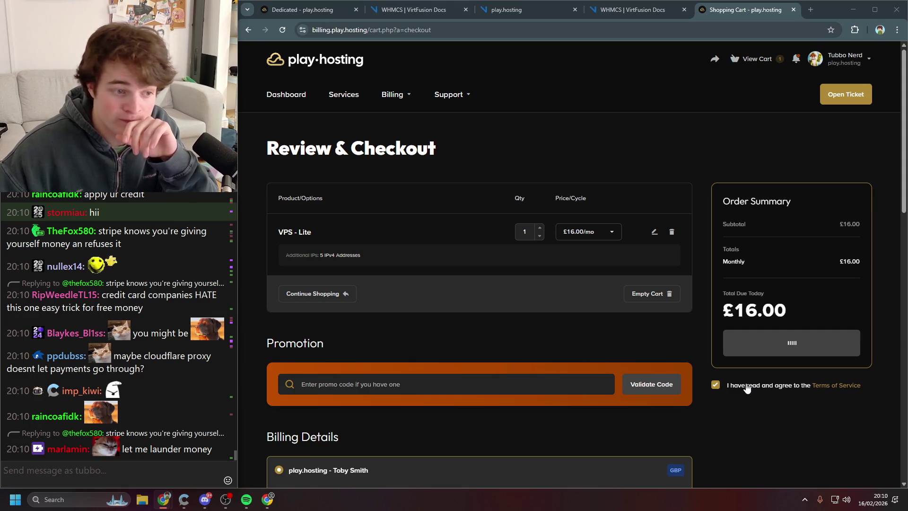
Step: Reload the stalled VPS - Lite checkout page, then close its tab with Ctrl+W
scroll(713, 381, down, 6)
scroll(713, 377, down, 5)
scroll(720, 372, up, 6)
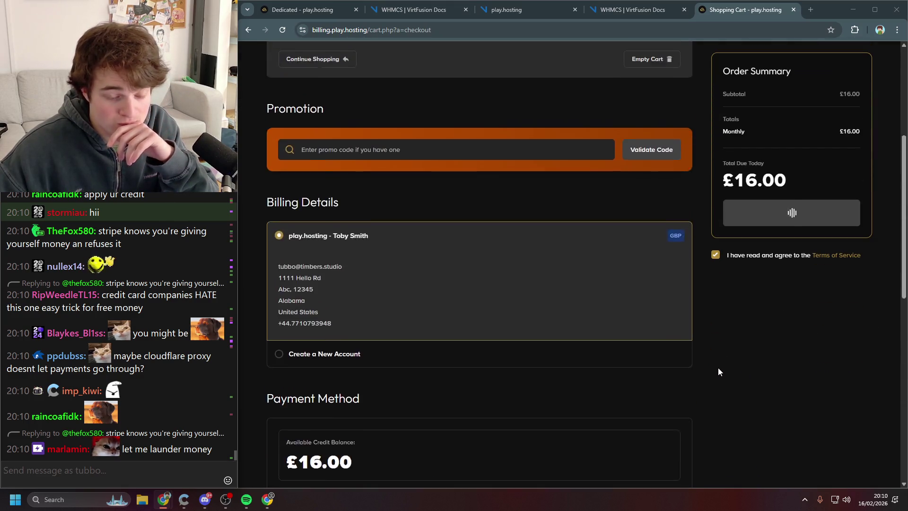
scroll(718, 367, down, 6)
scroll(719, 369, up, 7)
scroll(725, 374, down, 2)
scroll(725, 374, up, 7)
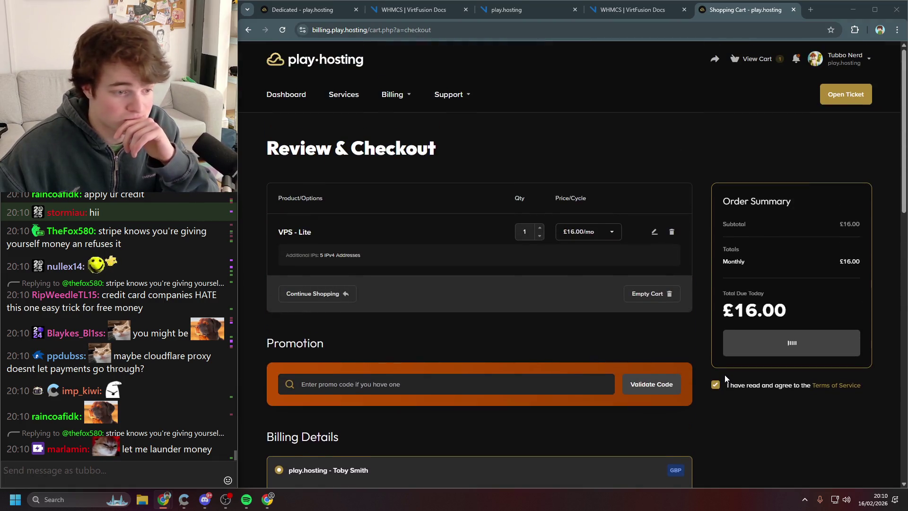
scroll(721, 378, down, 3)
scroll(719, 379, up, 2)
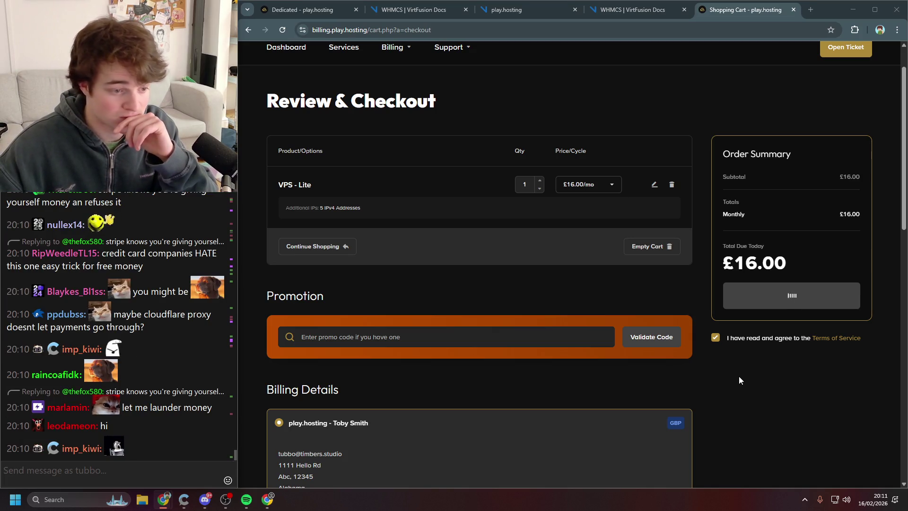
scroll(730, 380, up, 1)
scroll(729, 382, up, 1)
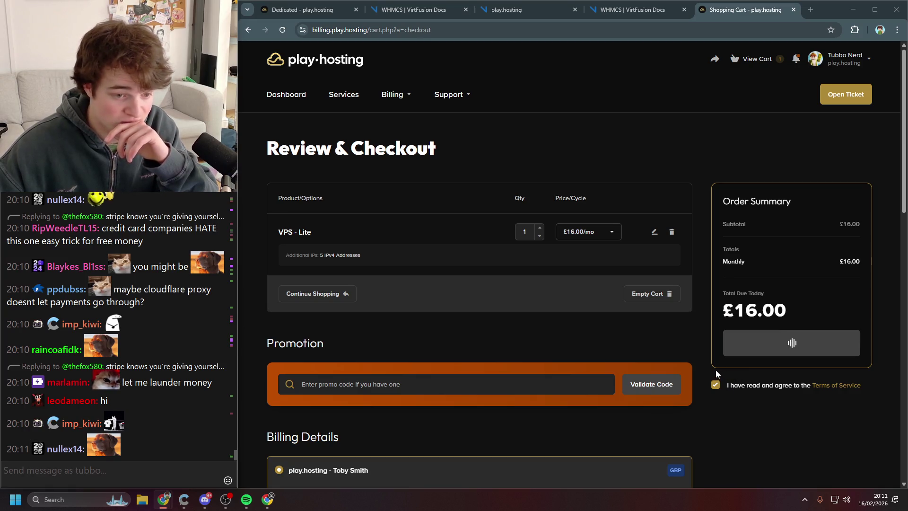
scroll(710, 365, down, 1)
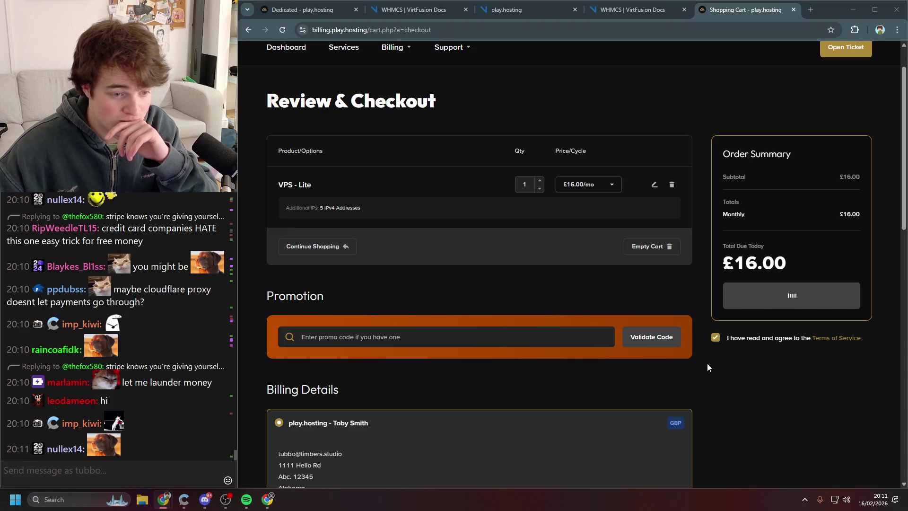
scroll(710, 367, up, 1)
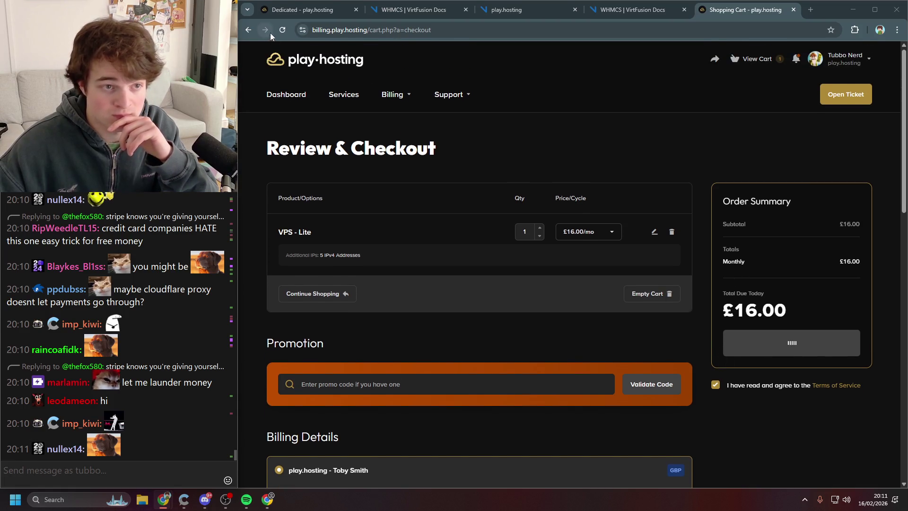
click(282, 31)
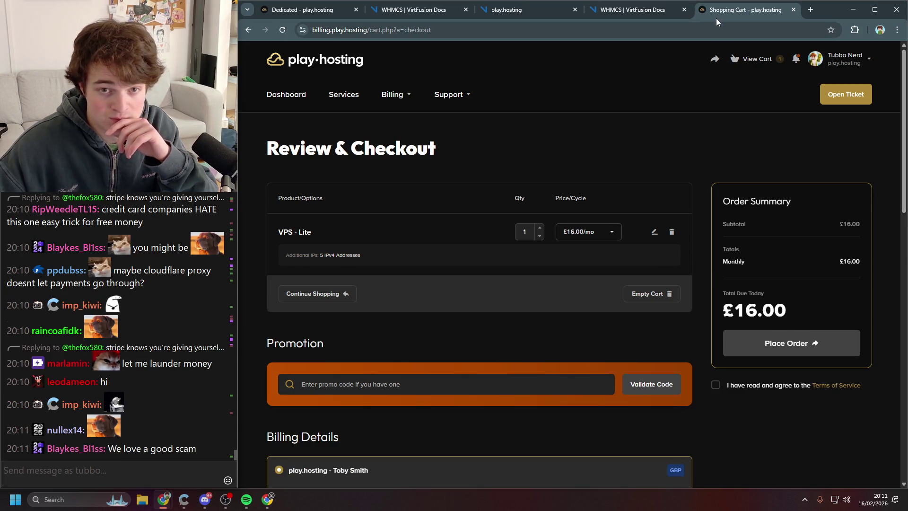
key(ctrl+w)
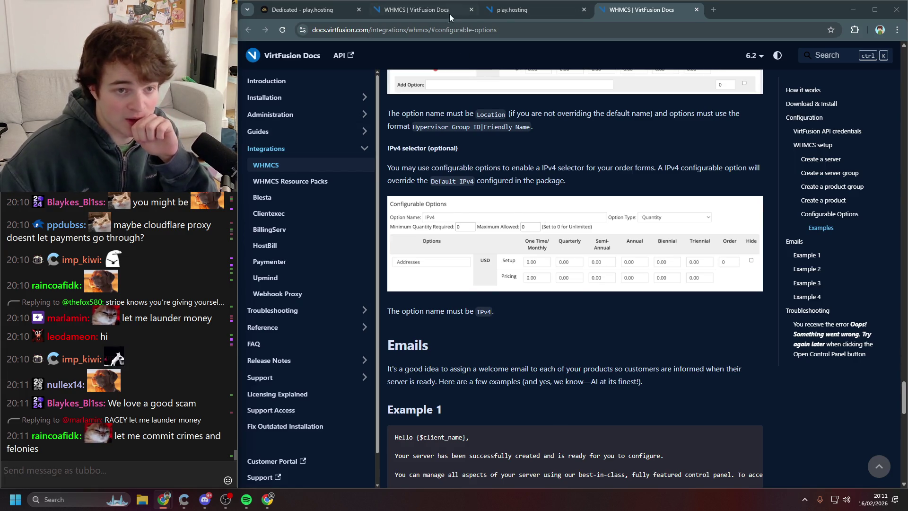
Step: Switch to the play.hosting tab showing VirtFusion's Server Backup Plans list
click(506, 13)
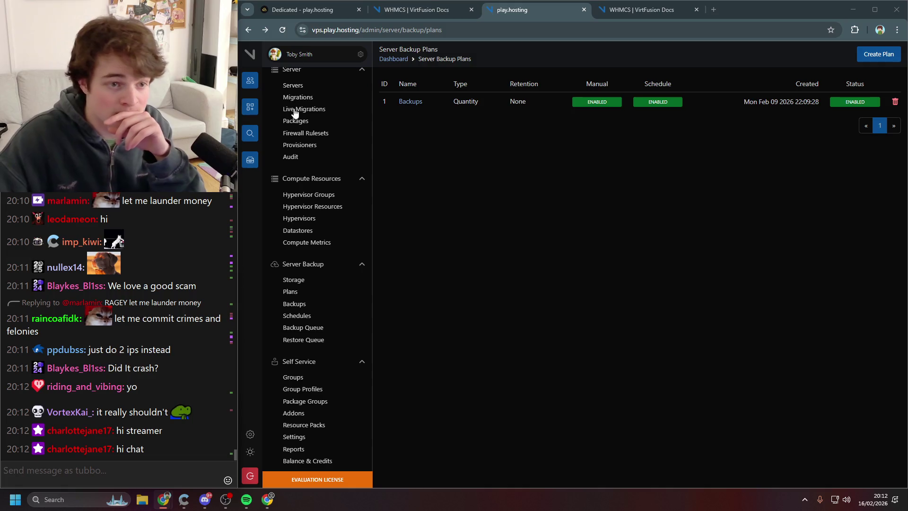
Step: View VirtFusion's Servers list with one active server, then bring WHMCS admin forward
scroll(314, 106, up, 2)
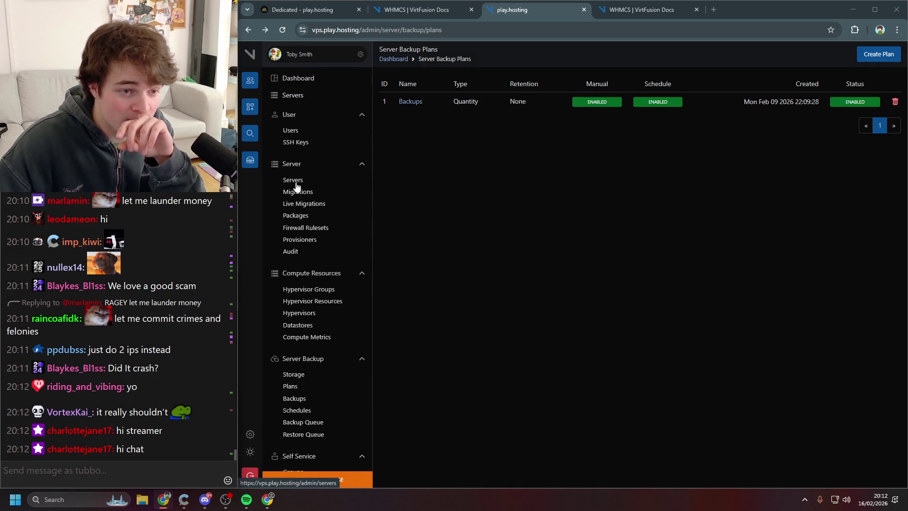
click(292, 180)
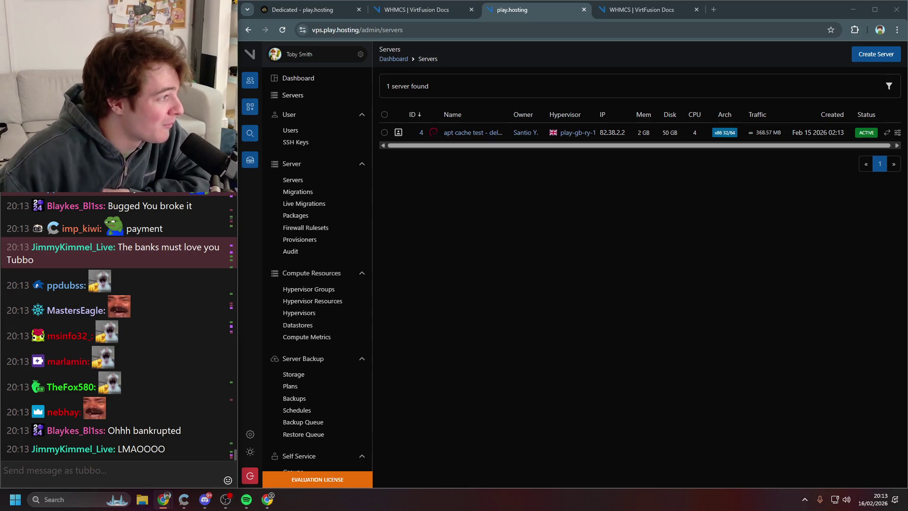
key(alt+Tab)
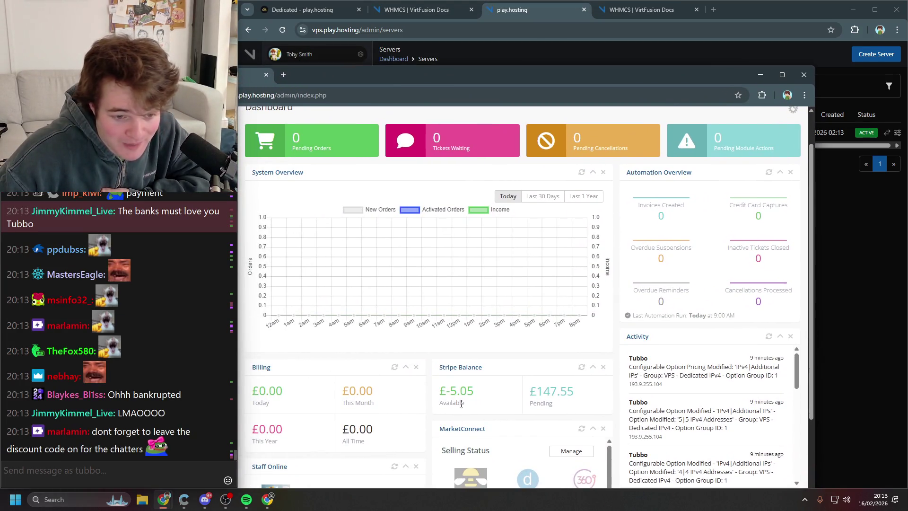
Step: Check the £-5.05 Stripe balance, then move and minimize the WHMCS admin window
drag(461, 403, 438, 382)
click(438, 381)
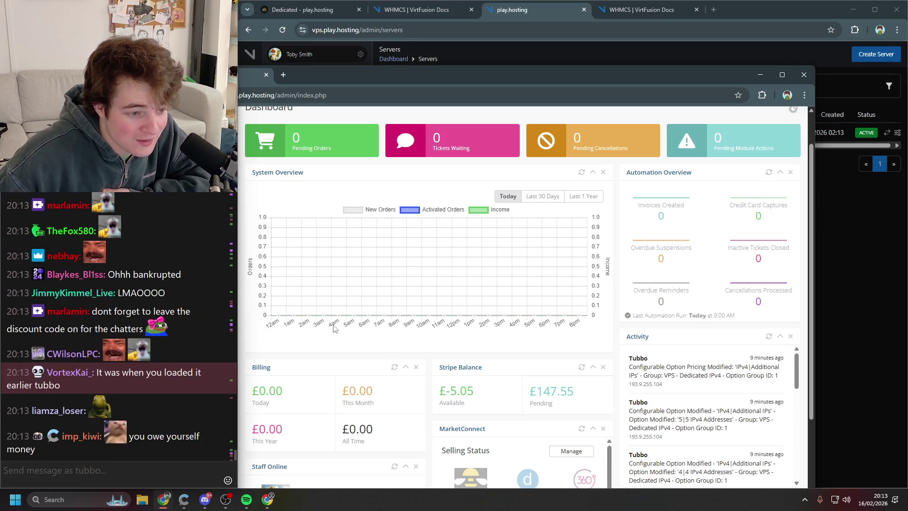
drag(393, 71, 249, 90)
key(super+Down)
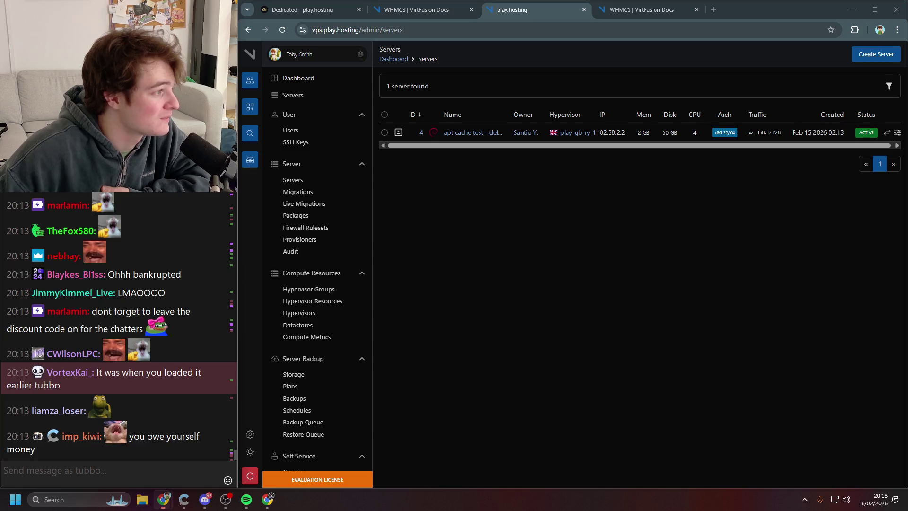
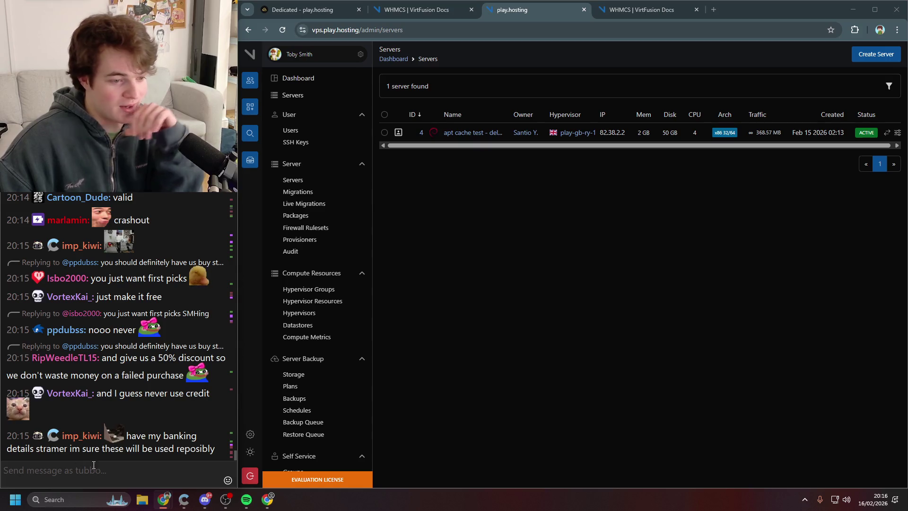
Step: Move the Shopping Cart page into the main browser window and reload the checkout
mouse_move(123, 436)
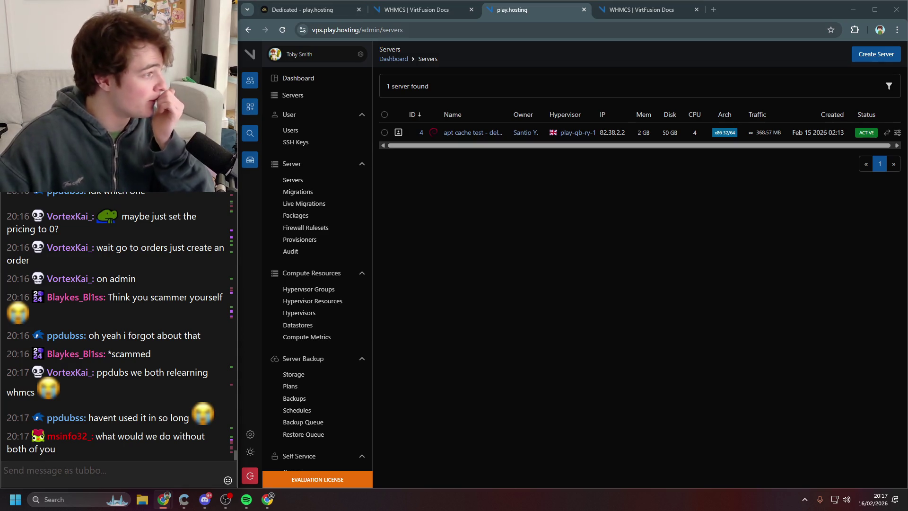
mouse_move(907, 54)
mouse_down()
mouse_move(622, 54)
mouse_move(705, 9)
mouse_up()
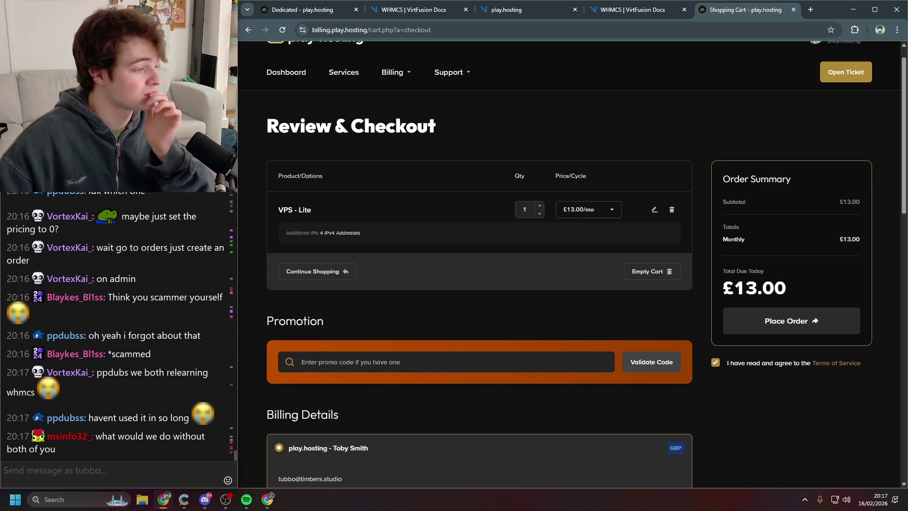
click(281, 30)
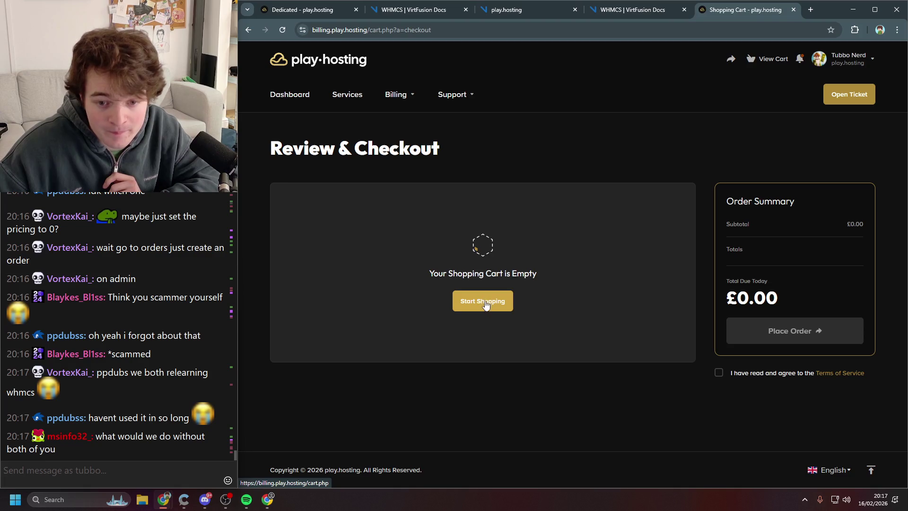
Step: Check the notifications for the £3.00 credit, then return to VirtFusion's servers list
click(799, 61)
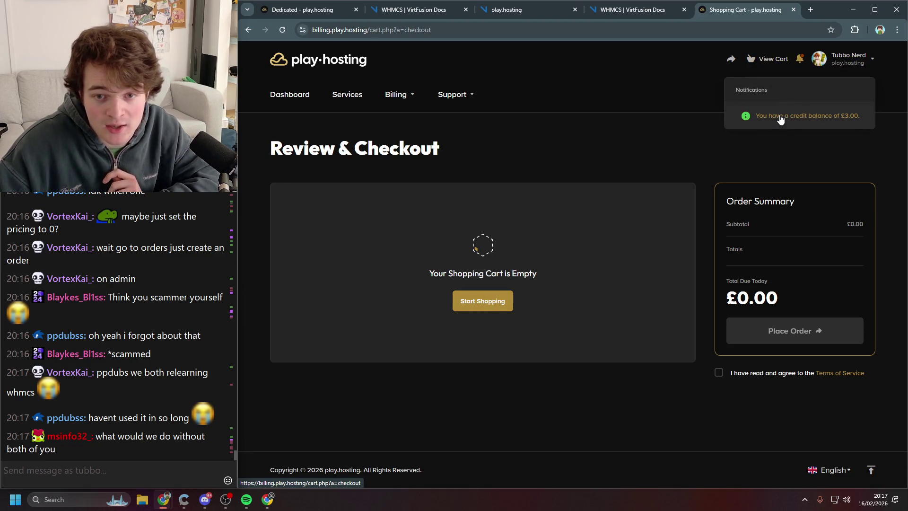
click(257, 226)
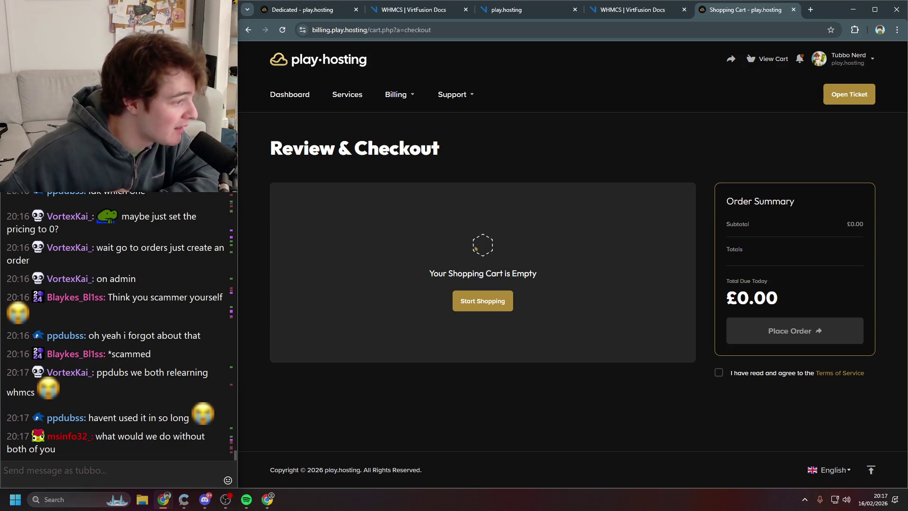
click(506, 10)
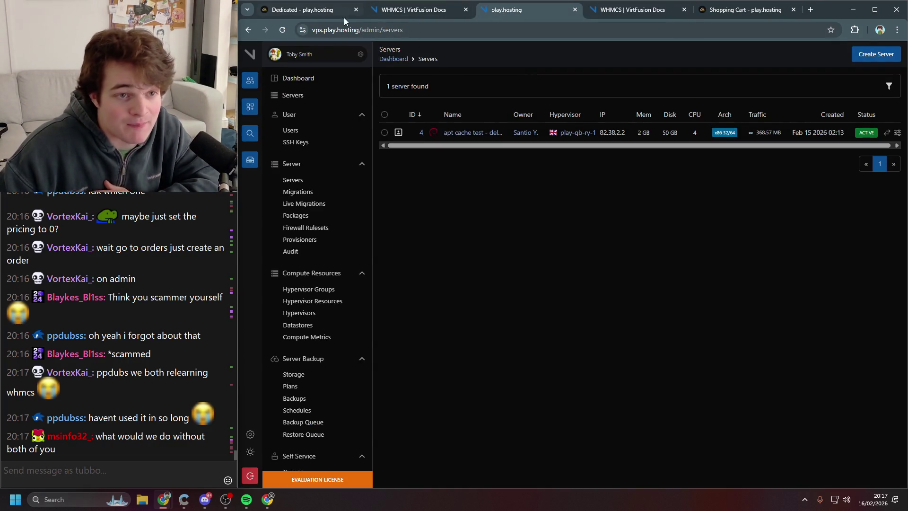
Step: Refresh VirtFusion's servers list, still showing one server, then reload the empty billing checkout
click(284, 30)
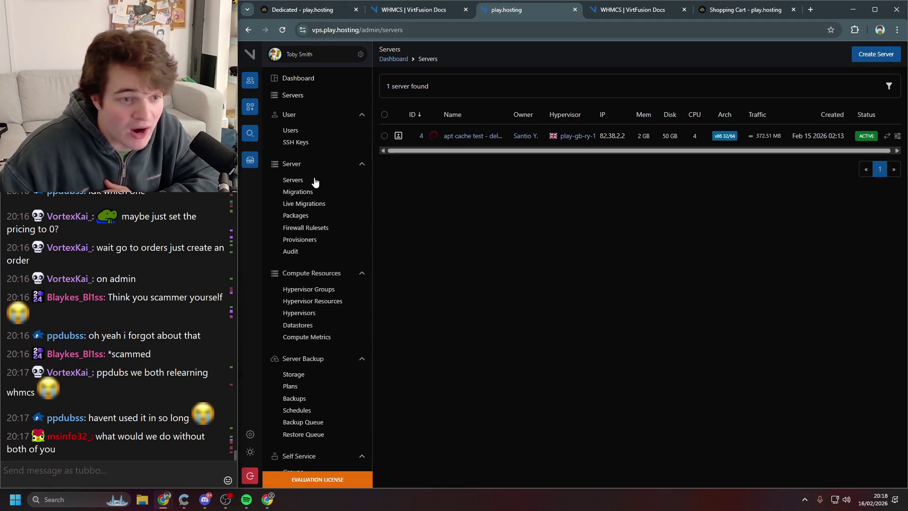
click(293, 180)
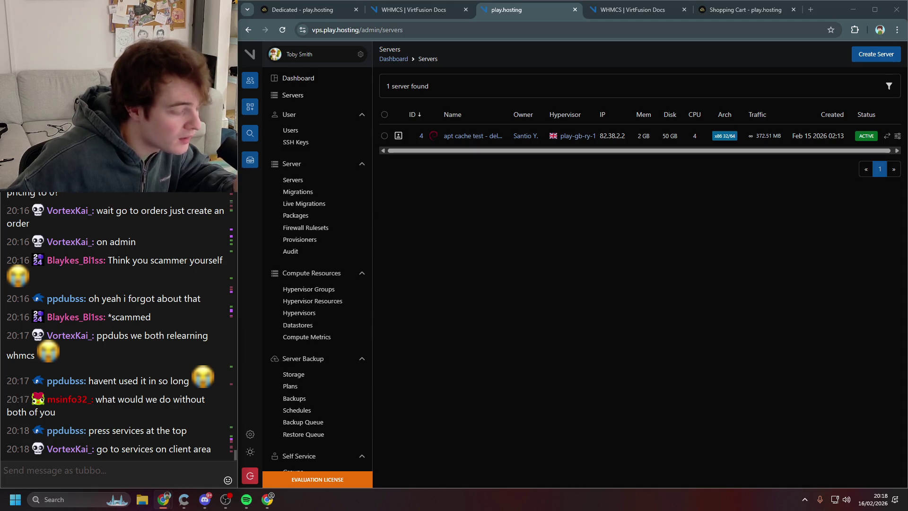
click(287, 28)
click(287, 28)
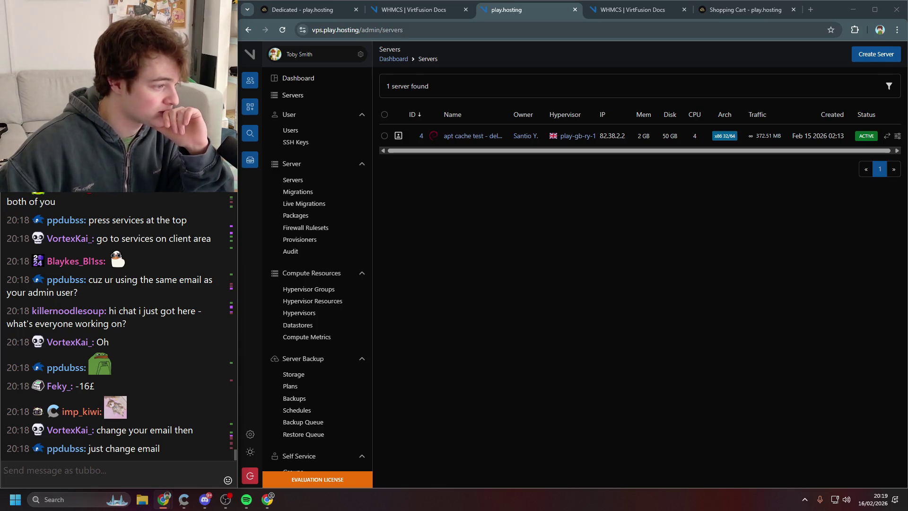
key(ctrl+Tab)
key(ctrl+Tab)
click(283, 30)
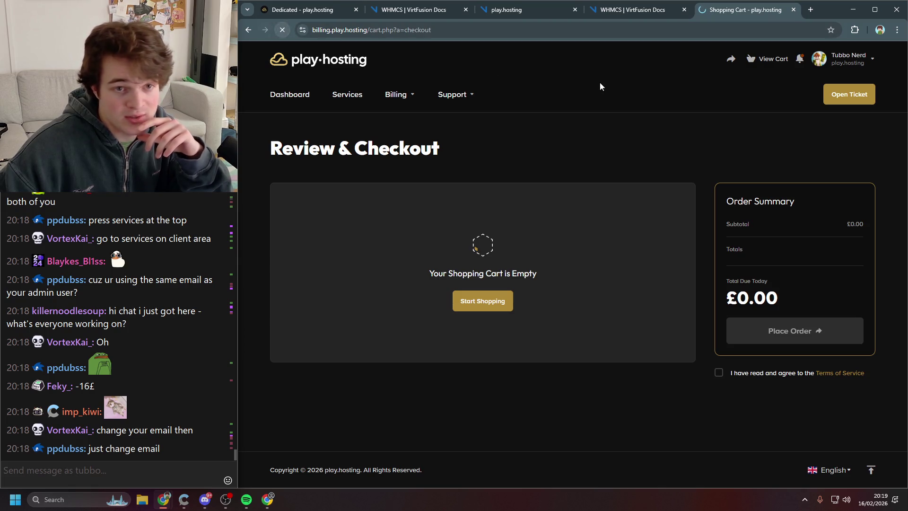
Step: Confirm the £3.00 credit in notifications and reload the still-empty checkout
click(800, 58)
click(703, 128)
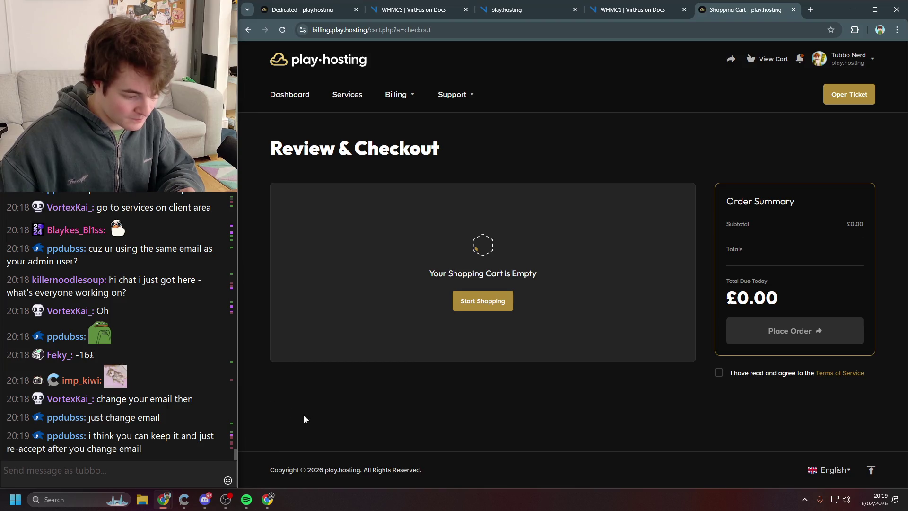
click(283, 33)
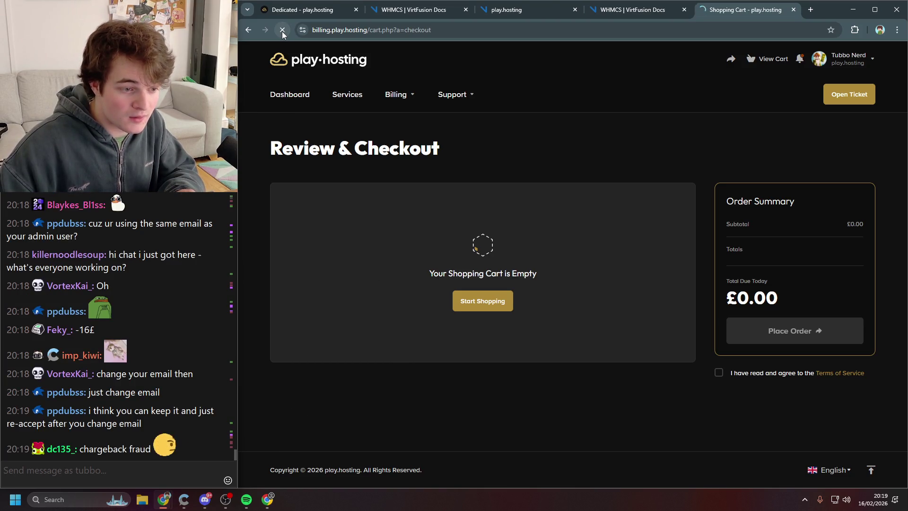
click(800, 59)
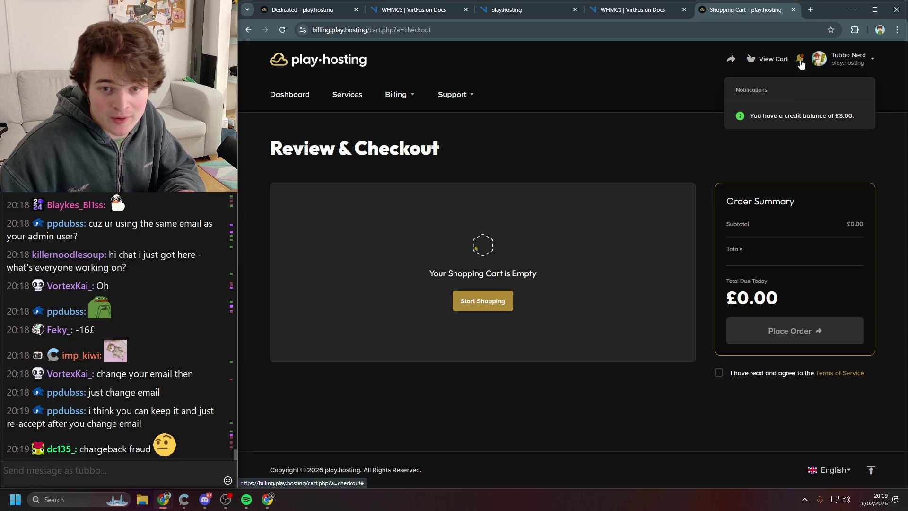
click(636, 120)
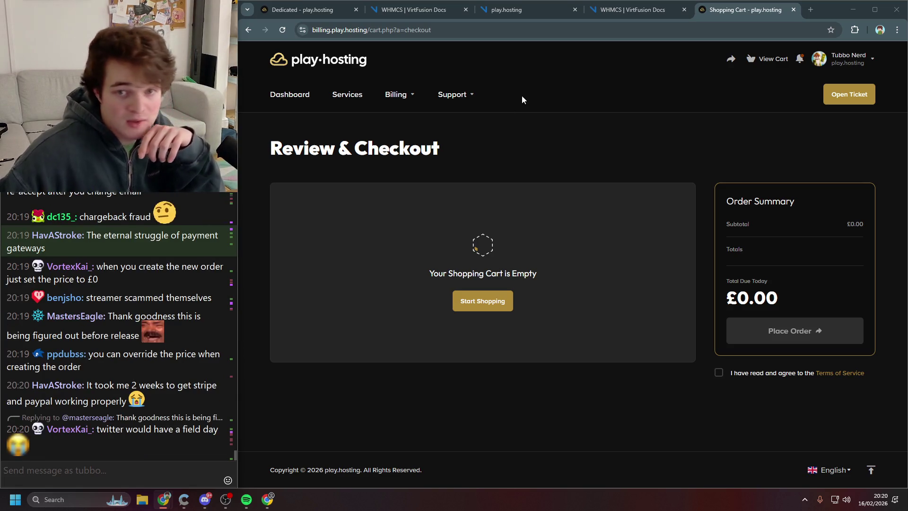
Step: Open Account Details from the account menu and select the current e-mail address
click(868, 61)
click(823, 131)
triple_click(525, 303)
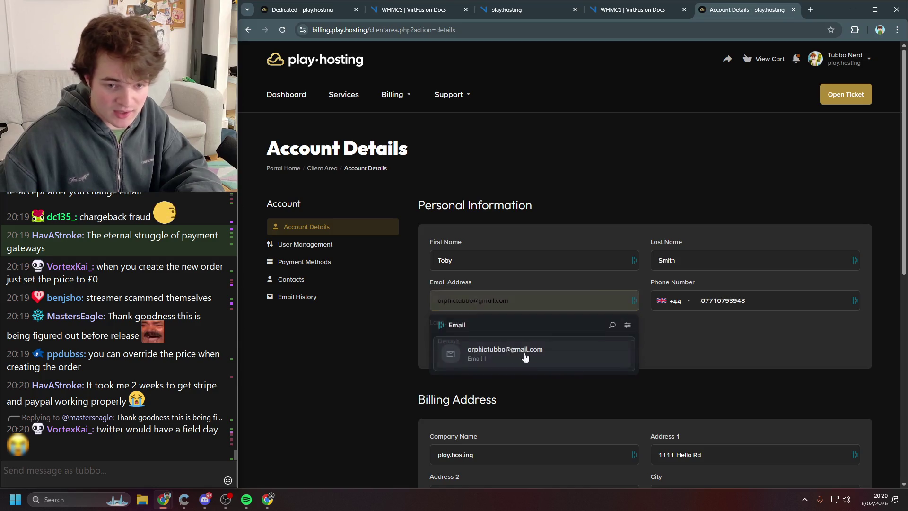
Step: Fill the e-mail field with the saved address, close Account Details, and return to VirtFusion's servers list
click(516, 356)
middle_click(738, 10)
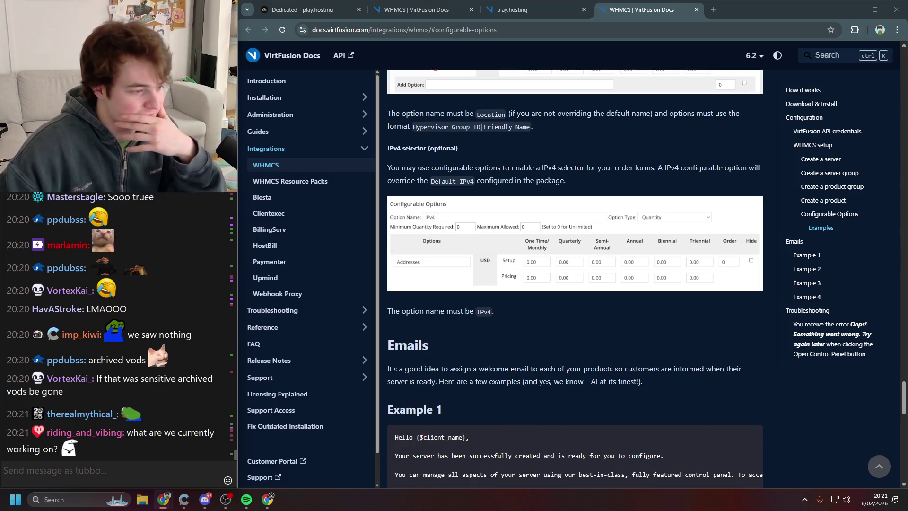
click(520, 9)
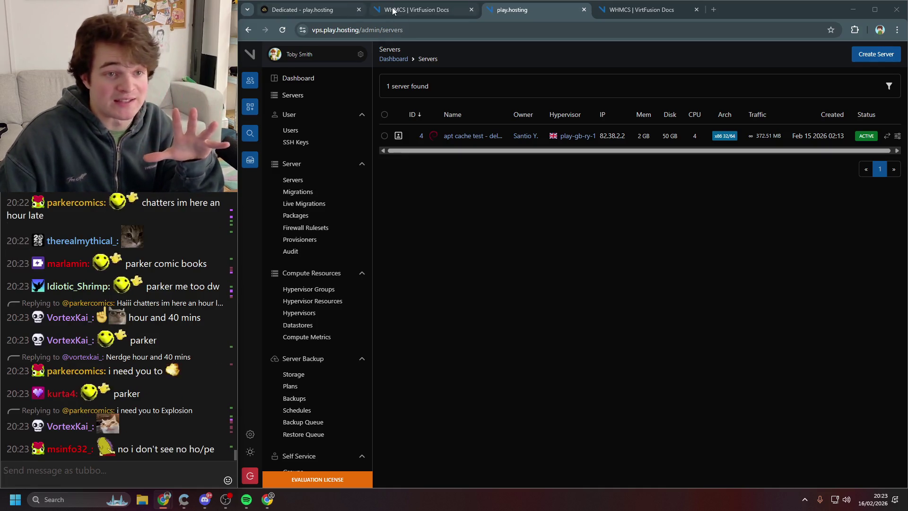
Step: Reload VirtFusion's servers list to reveal the new 8 GB server 6 awaiting setup
click(283, 30)
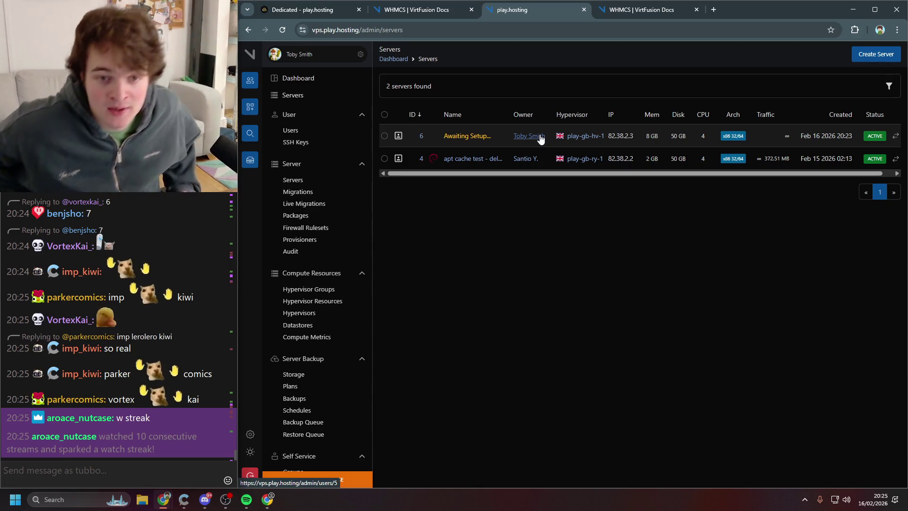
Step: Reload the servers list, glance at users, then reopen the closed admin panel at its servers list
click(284, 31)
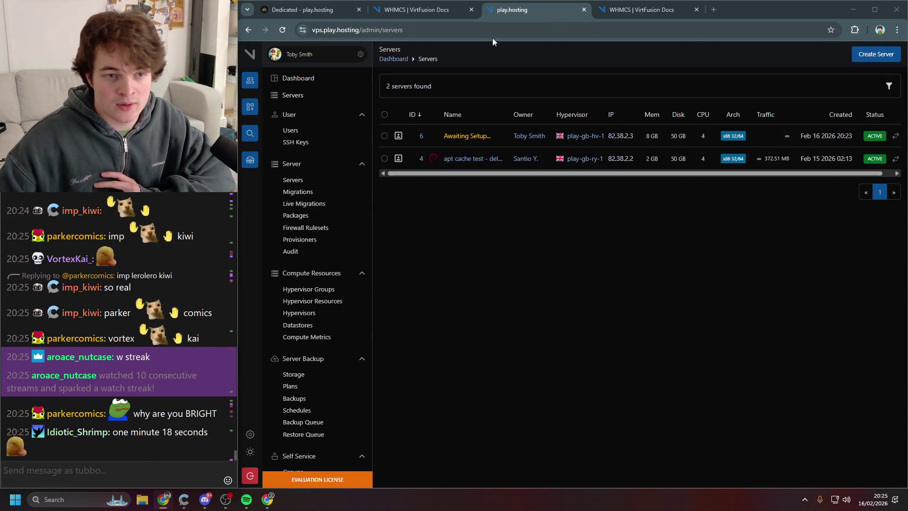
click(296, 132)
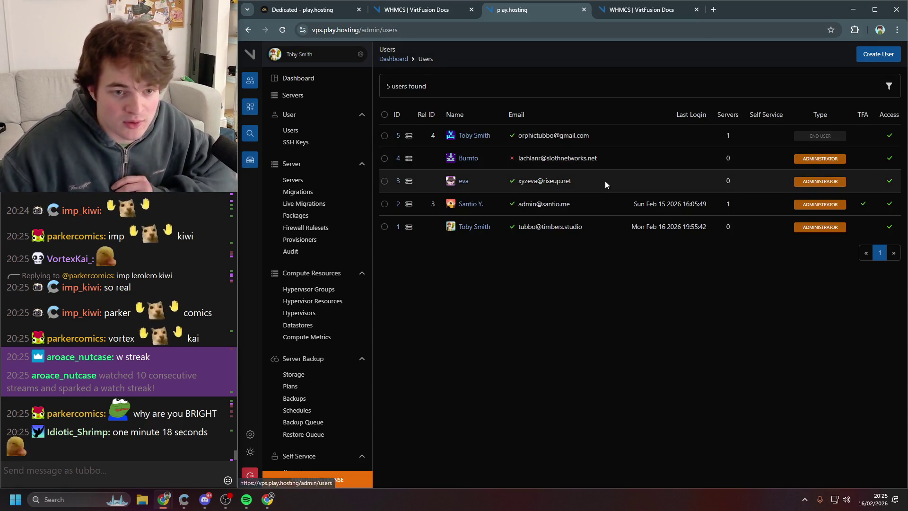
key(alt+Left)
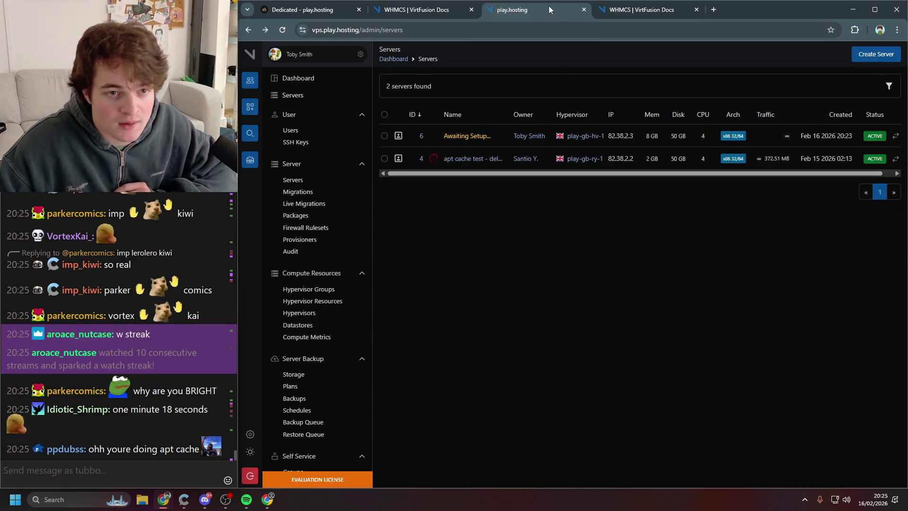
click(584, 9)
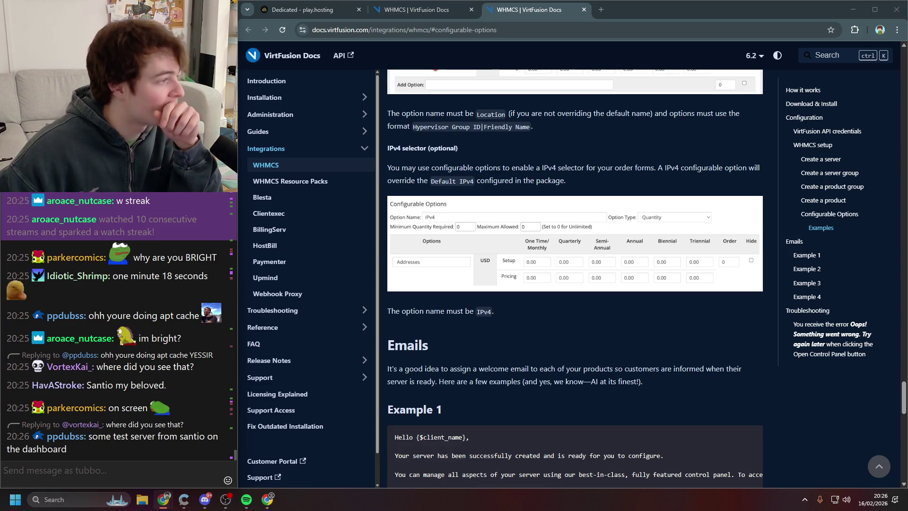
key(ctrl+shift+t)
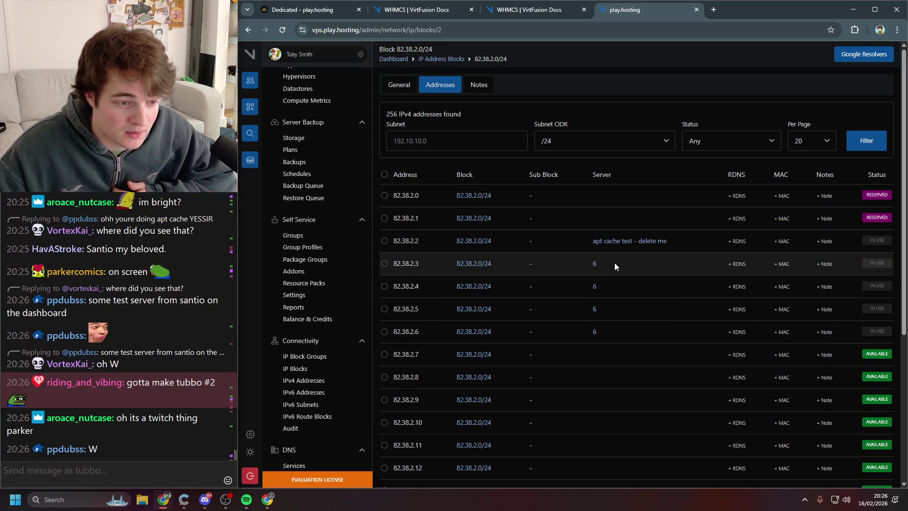
scroll(309, 261, up, 5)
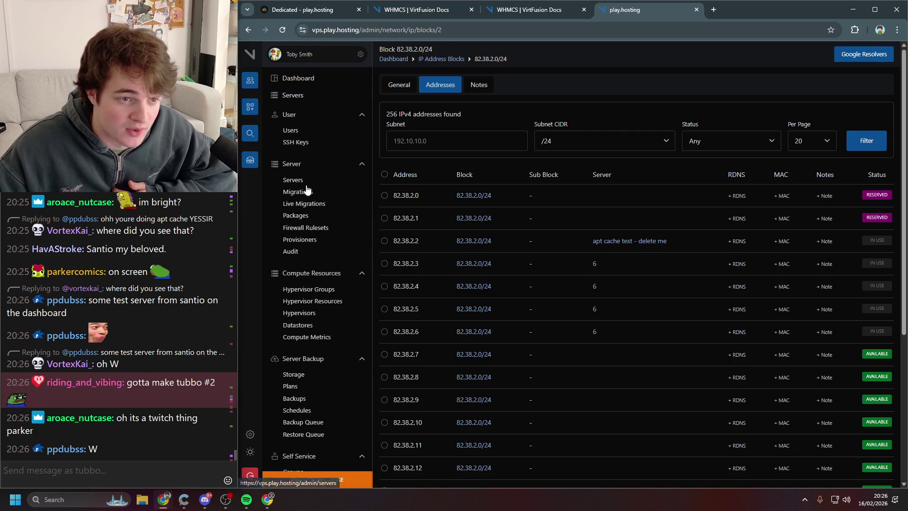
click(296, 181)
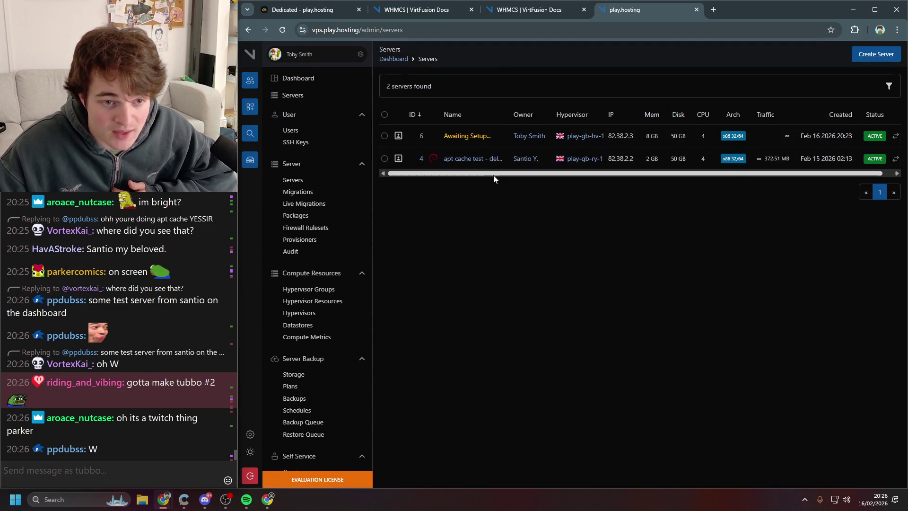
Step: Briefly reopen the closed WHMCS order confirmation page, then close it again
drag(492, 176, 563, 177)
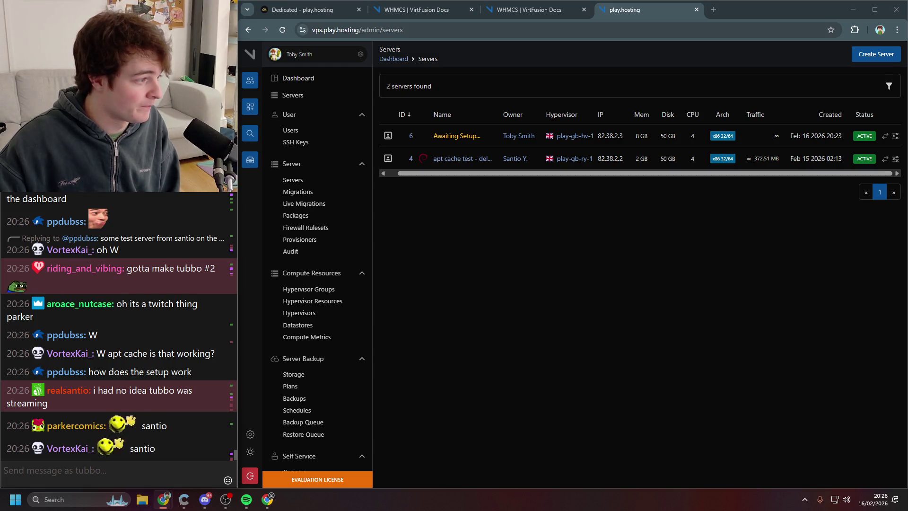
key(ctrl+shift+t)
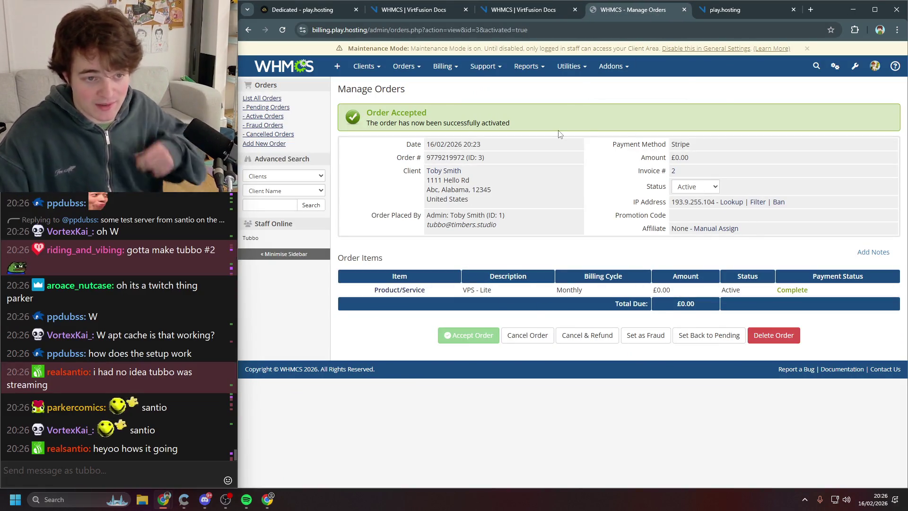
key(ctrl+w)
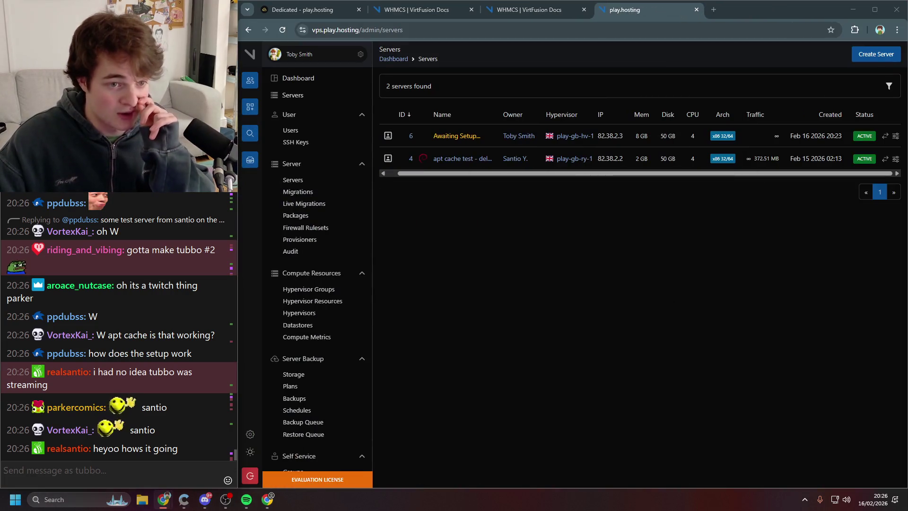